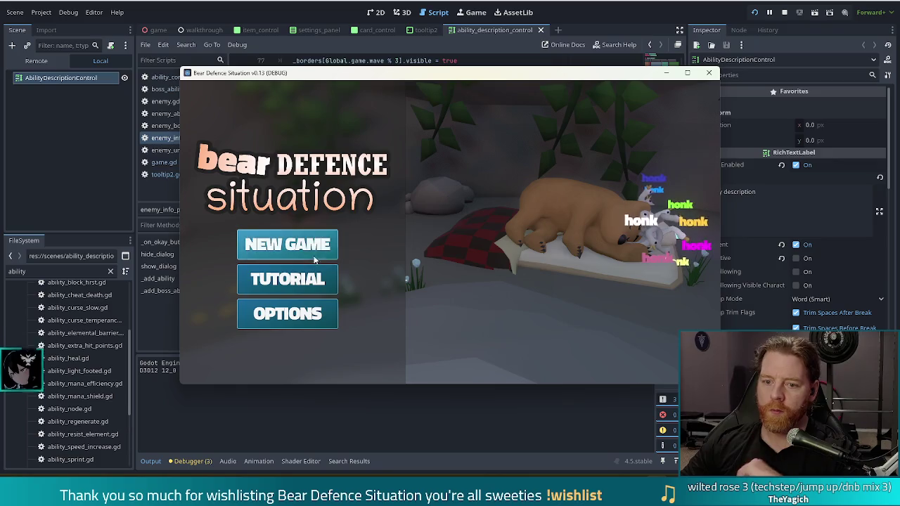
# - Start a new game, view the Fire Golem wave details, then stop the running game
pyautogui.click(314, 257)
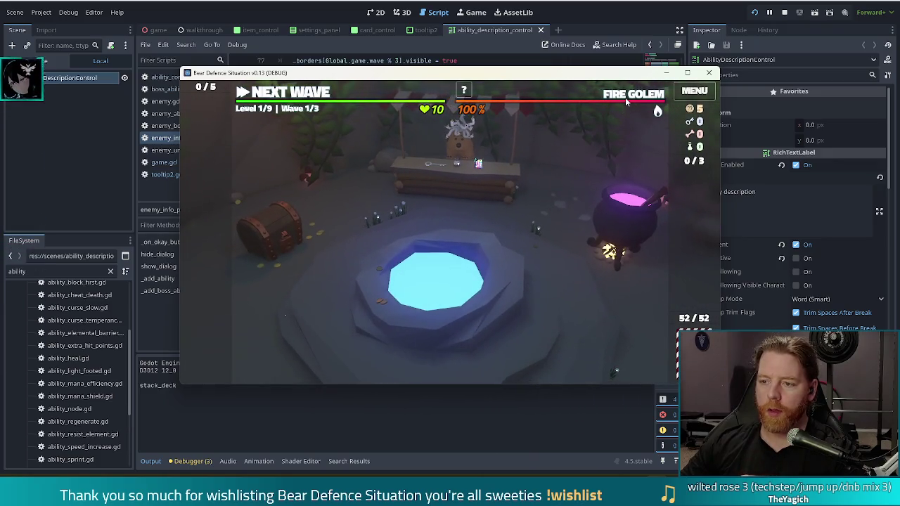
pyautogui.moveTo(625, 97)
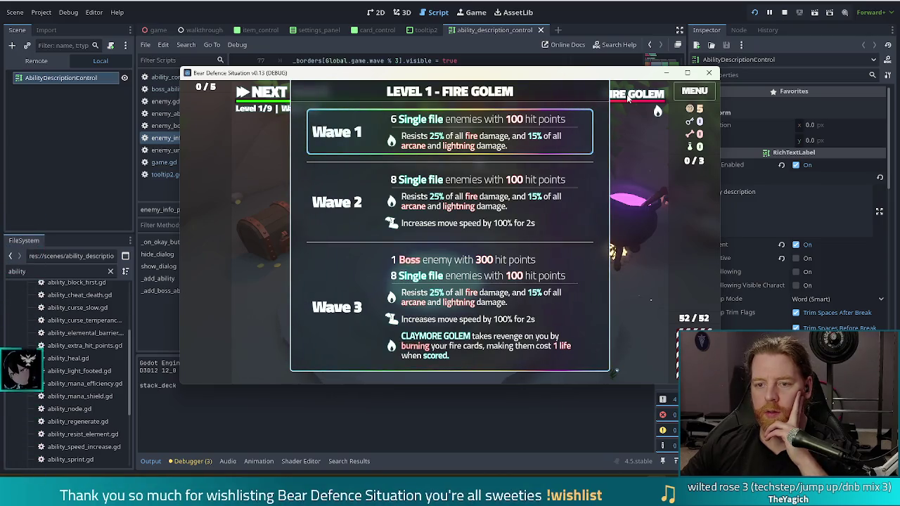
pyautogui.click(628, 98)
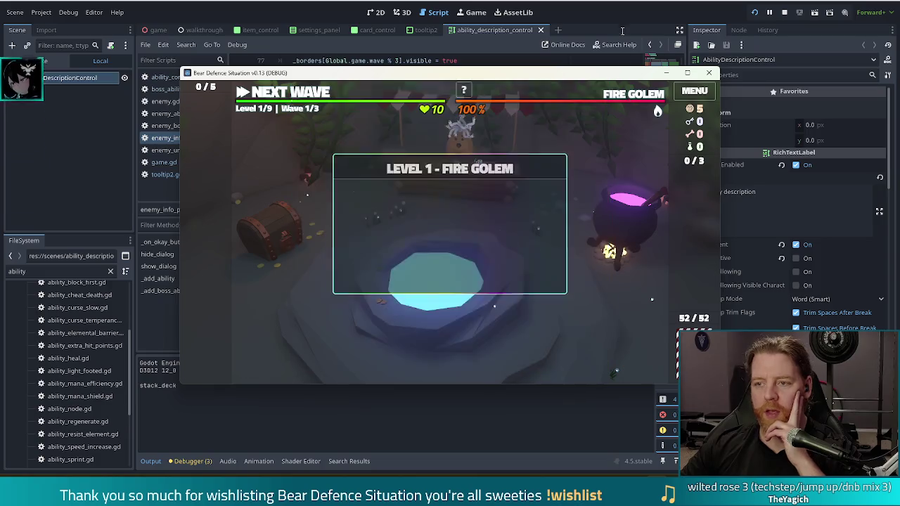
pyautogui.press('F8')
# - Review the show_dialog function and its dialog.ok_func assignment in ability_description_control.gd
pyautogui.scroll(7, 461, 187)
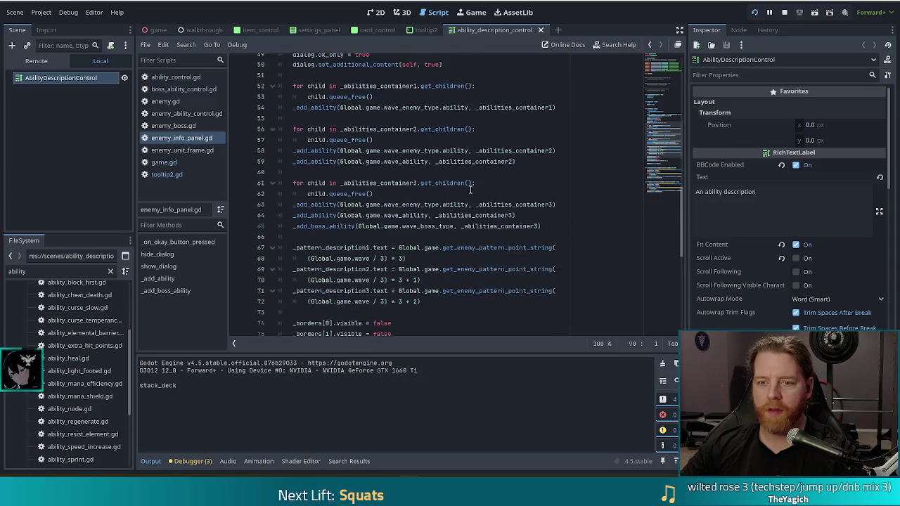
pyautogui.scroll(8, 492, 186)
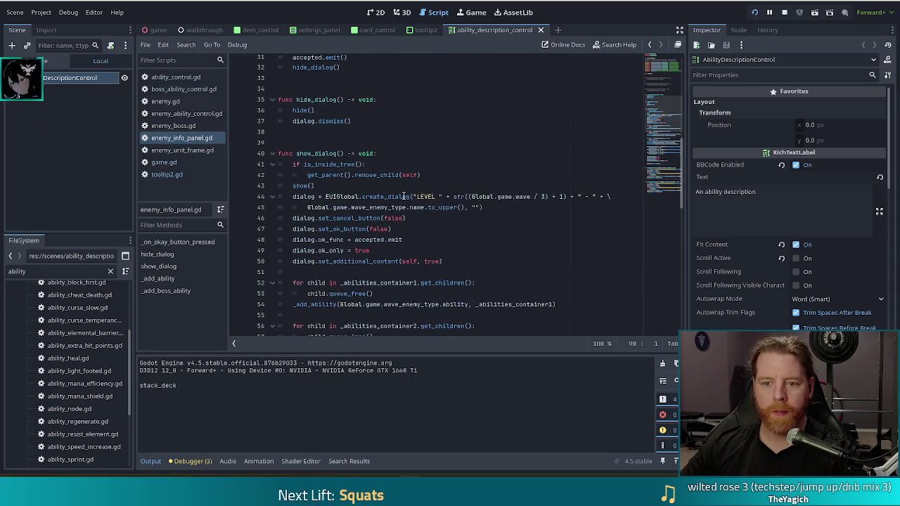
pyautogui.click(322, 153)
pyautogui.scroll(1, 464, 161)
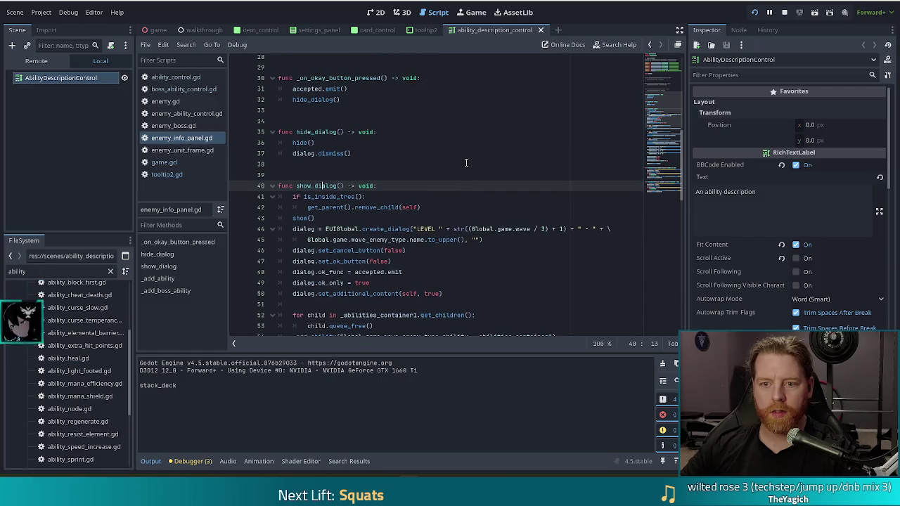
pyautogui.scroll(-4, 464, 165)
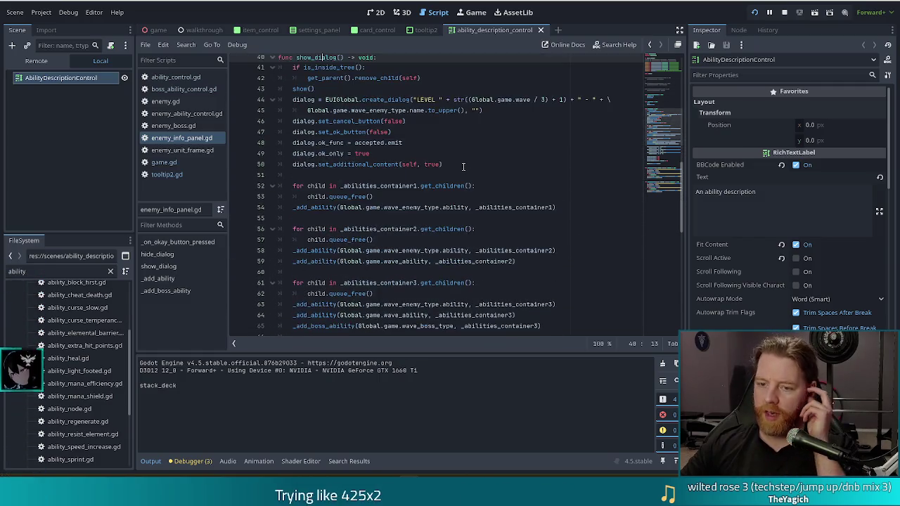
pyautogui.click(398, 142)
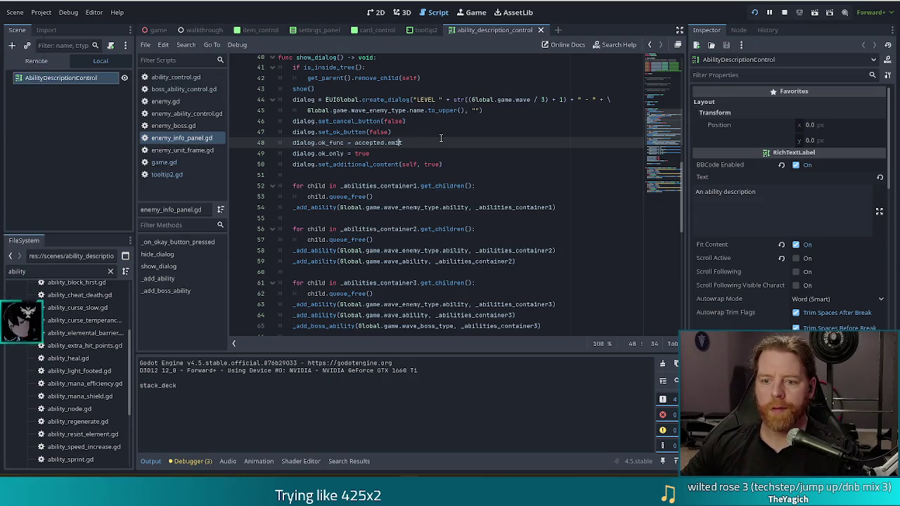
# - Review _add_ability: where the ability control is added, control.ability, and its Container parameter
pyautogui.scroll(-5, 443, 136)
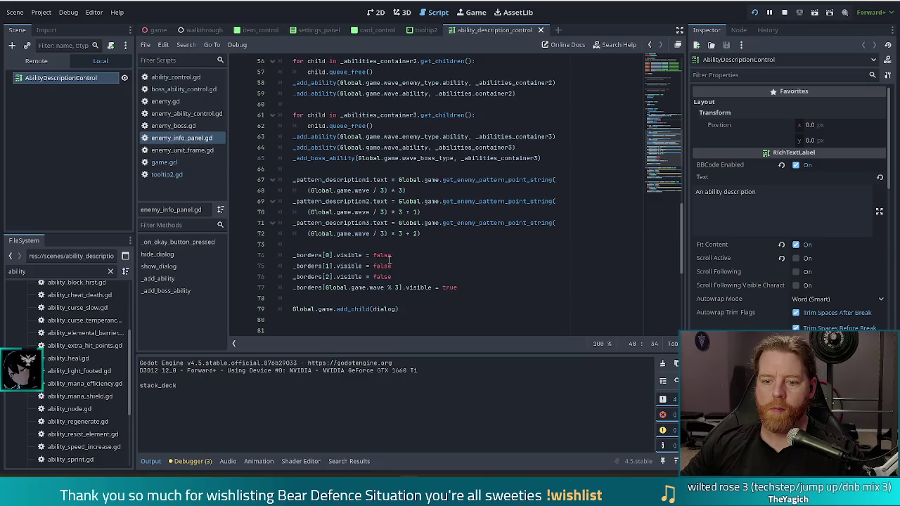
pyautogui.scroll(-4, 435, 298)
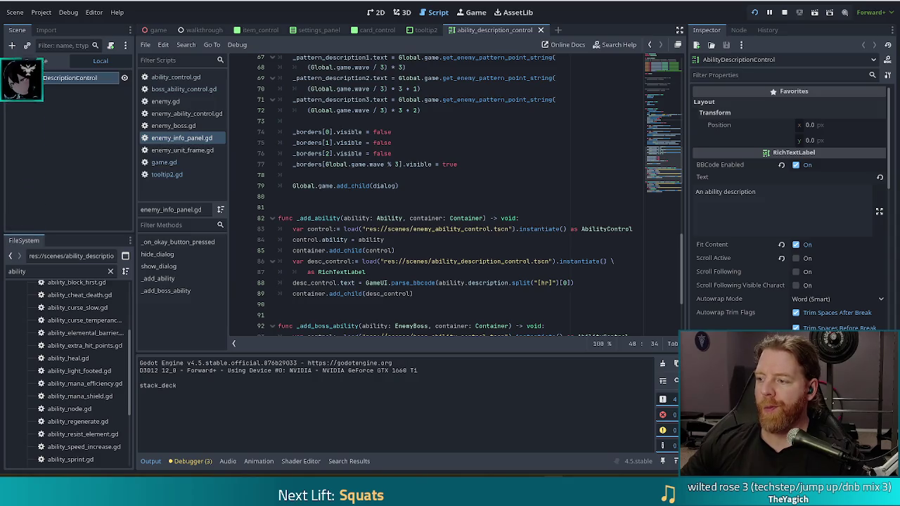
pyautogui.click(511, 249)
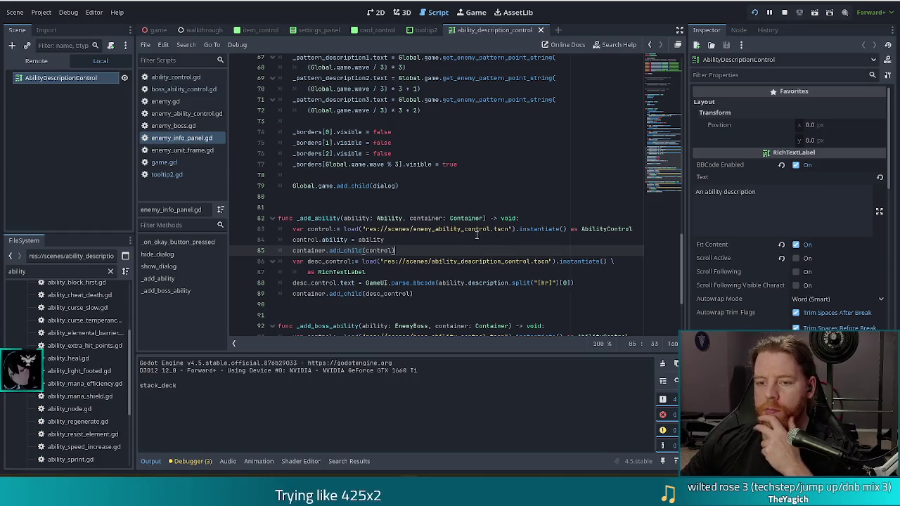
pyautogui.click(383, 240)
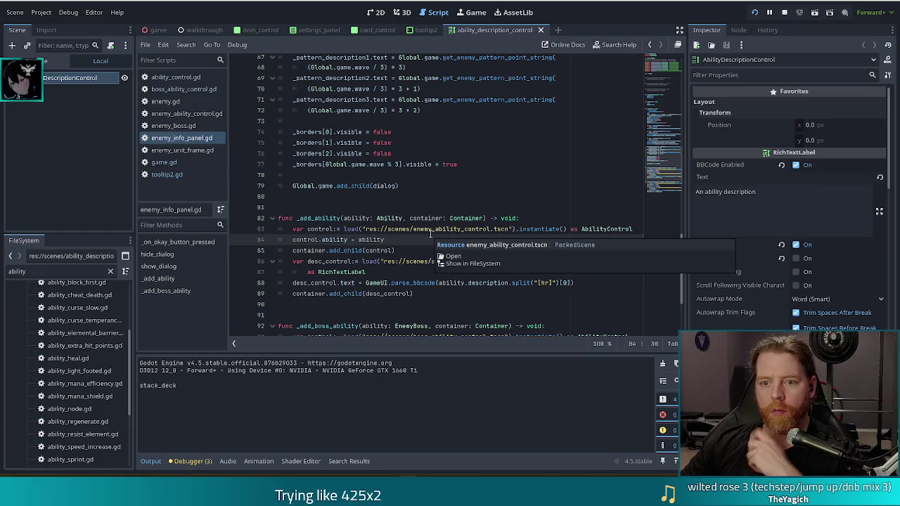
pyautogui.click(451, 218)
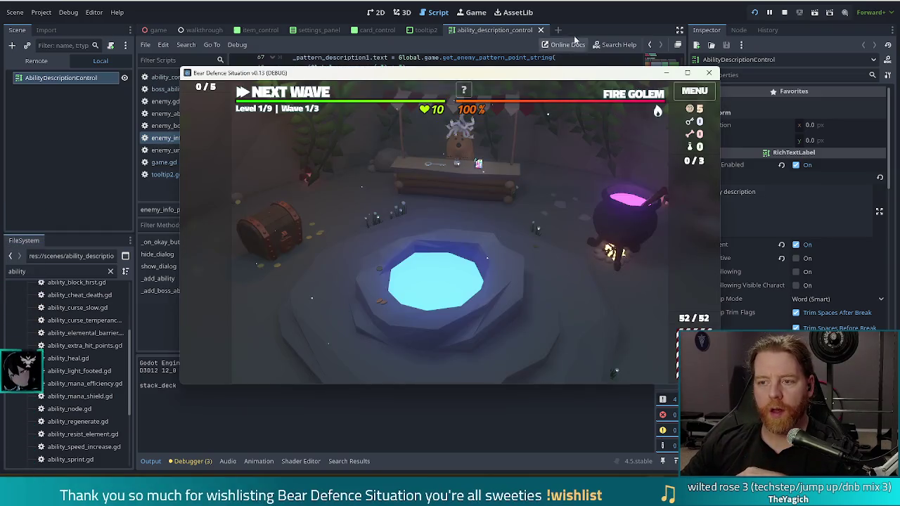
# - Check the Level 1 Fire Golem wave card, then leave the game for enemy_info_panel.gd
pyautogui.moveTo(618, 99)
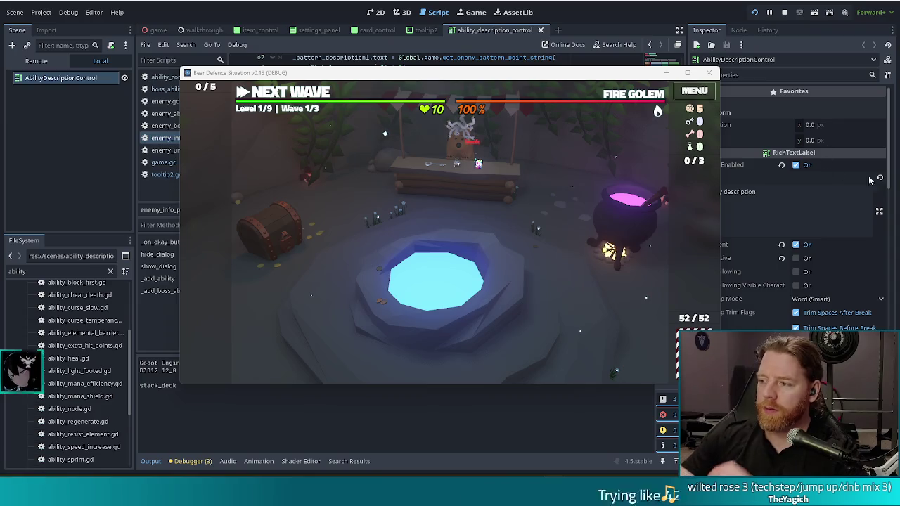
pyautogui.click(624, 97)
pyautogui.hotkey('alt', 'Tab')
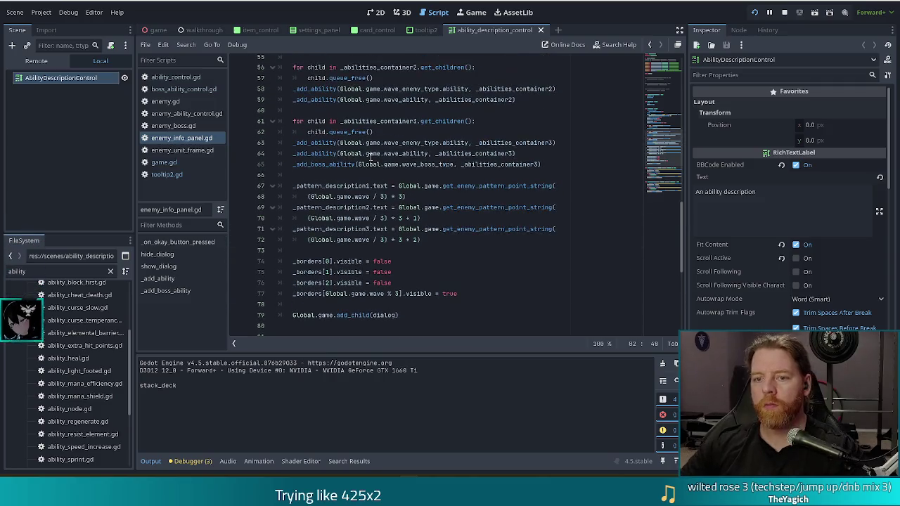
# - Comment out line 58 and lines 63–64 in enemy_info_panel.gd, then save and relaunch
pyautogui.scroll(2, 407, 182)
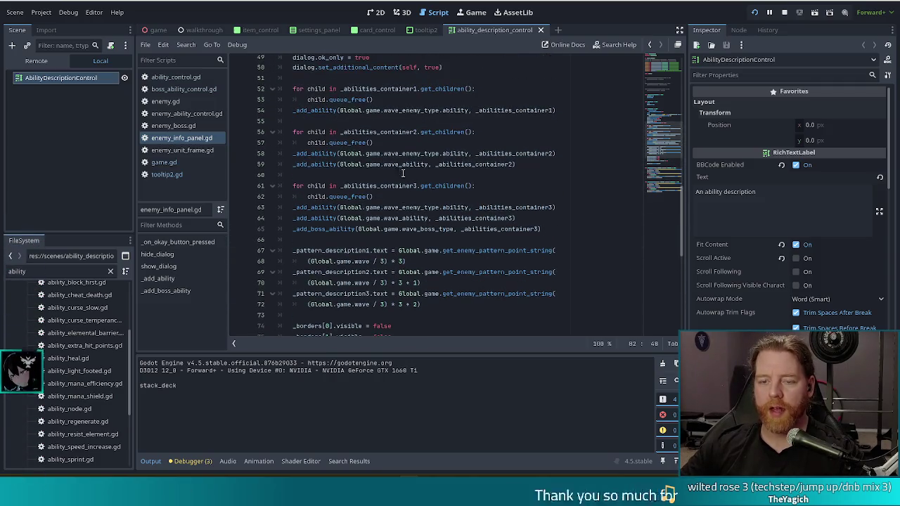
pyautogui.click(294, 154)
pyautogui.hotkey('ctrl', 'k')
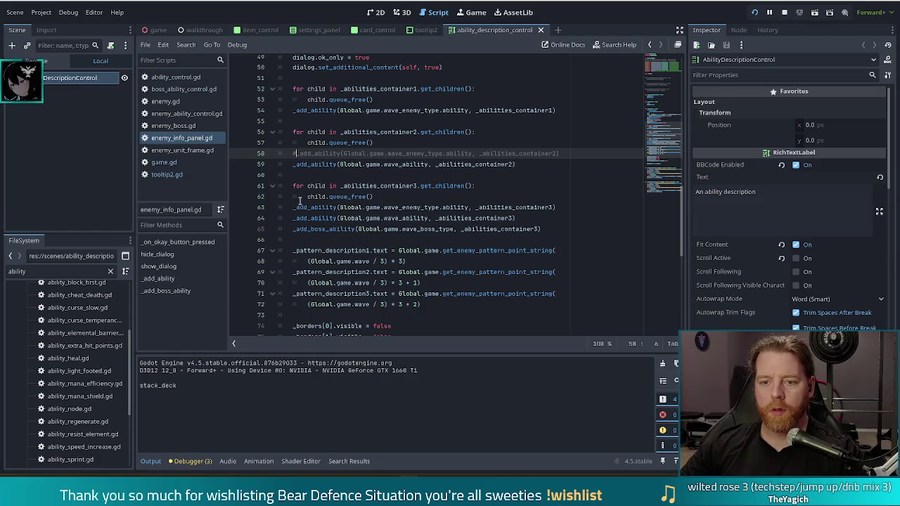
pyautogui.moveTo(294, 207); pyautogui.dragTo(299, 221)
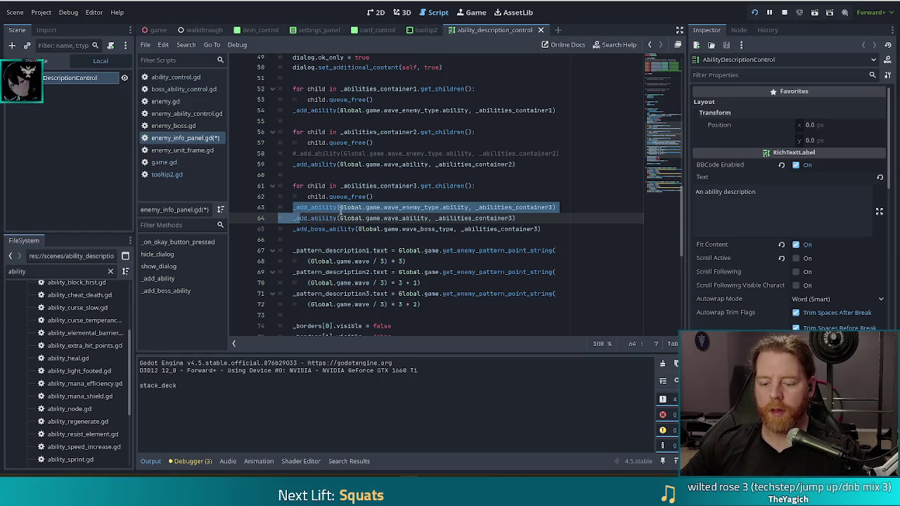
pyautogui.hotkey('ctrl', 'k')
pyautogui.click(341, 209)
pyautogui.hotkey('ctrl', 's')
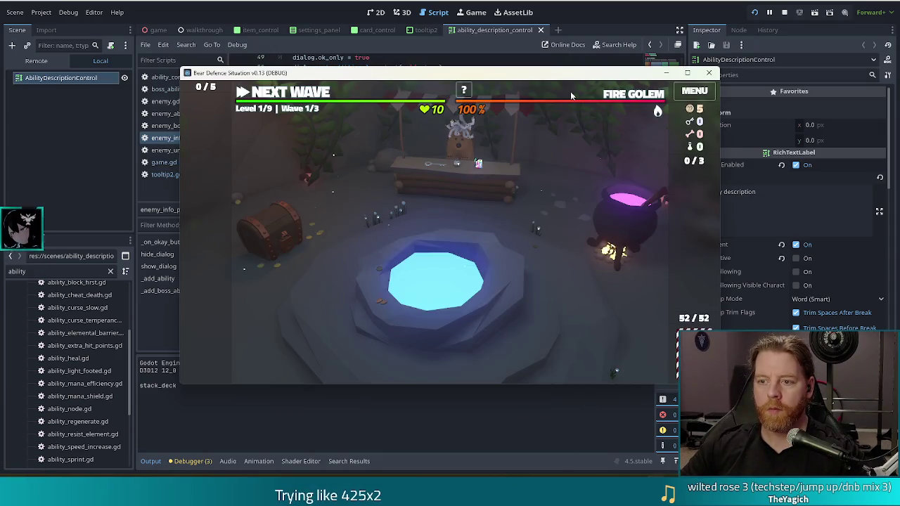
pyautogui.moveTo(584, 96)
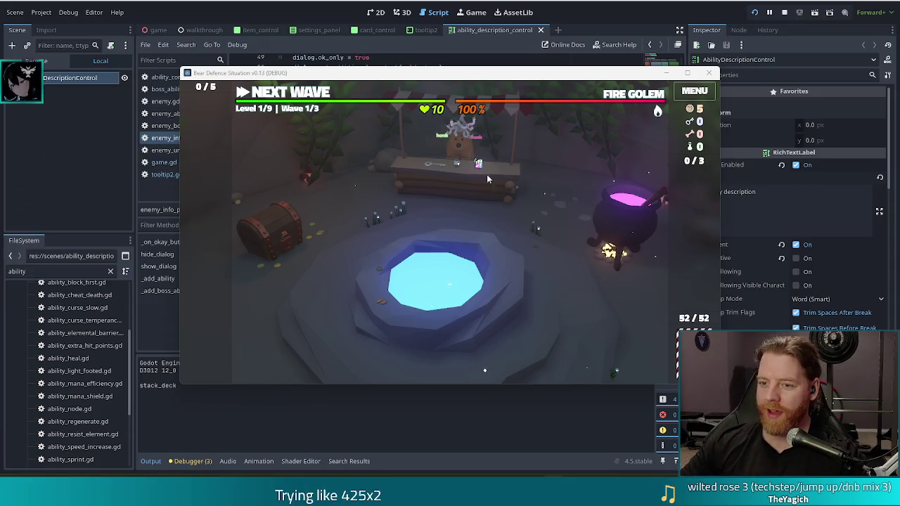
# - Open the stall's shop listing Key, Bottle and Corgi Companion, and check the Fire Golem wave info
pyautogui.click(450, 186)
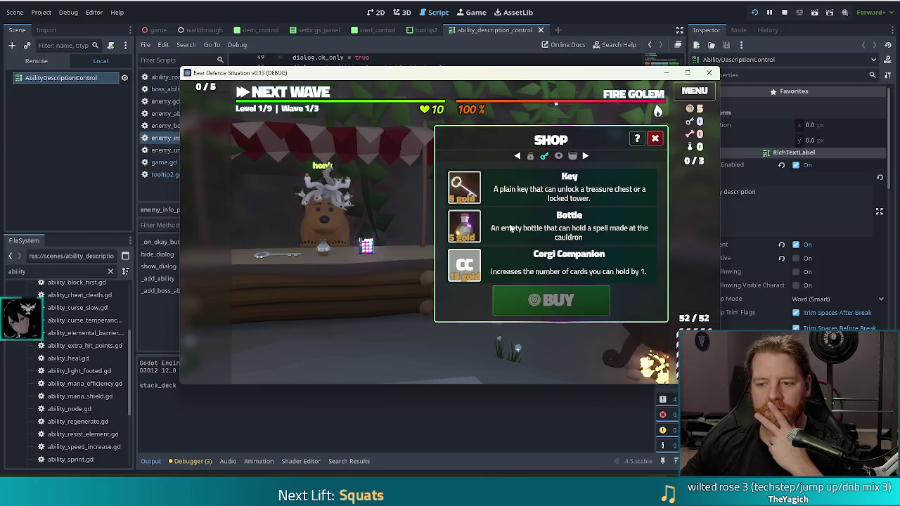
pyautogui.moveTo(625, 99)
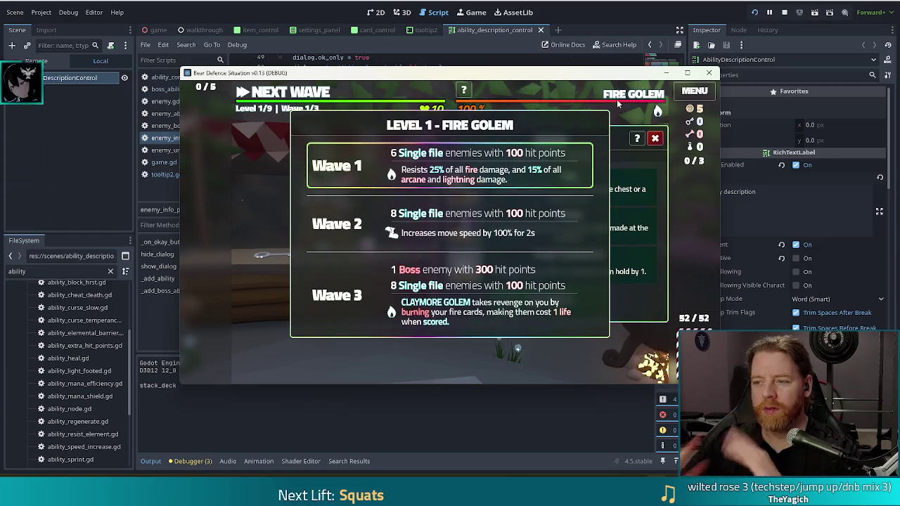
pyautogui.moveTo(469, 263)
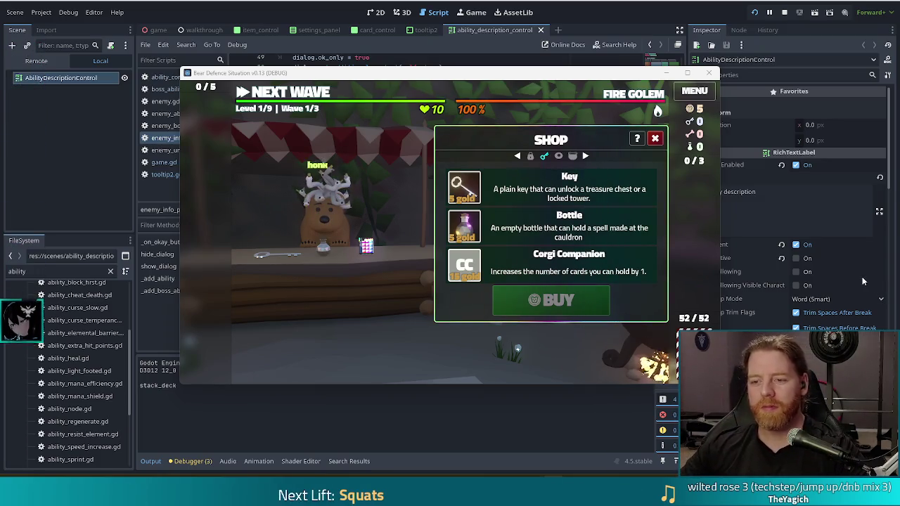
pyautogui.moveTo(605, 93)
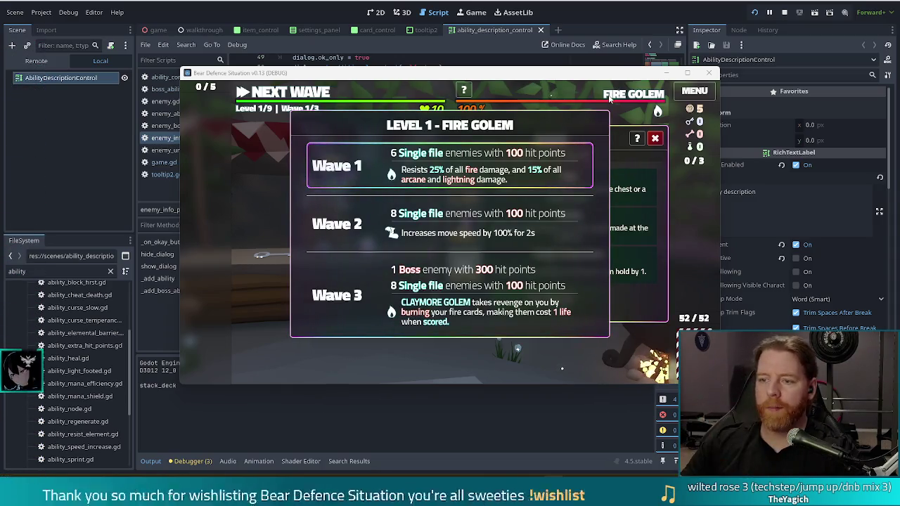
pyautogui.click(655, 139)
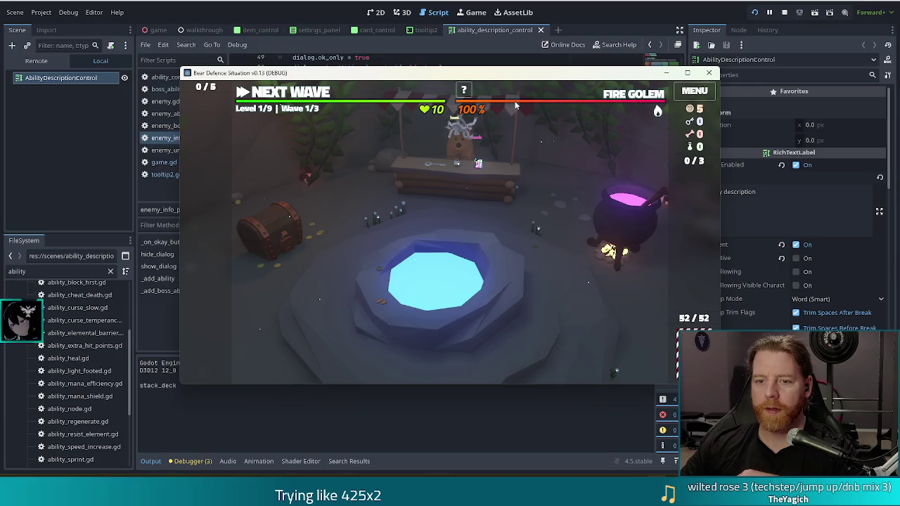
# - View the Fire Golem wave info from the top wave bar on the Level 1 board
pyautogui.moveTo(515, 104)
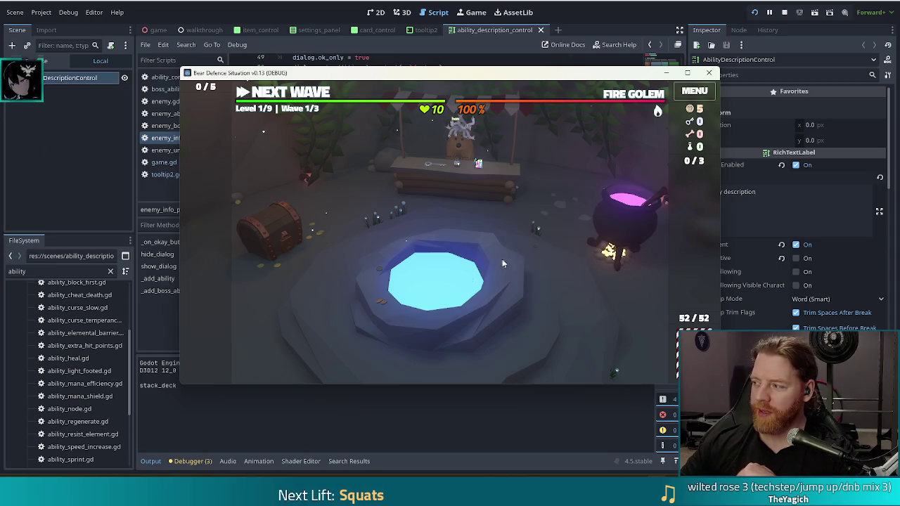
# - Open and close the brewing cauldron, then bring up the Fire Golem wave information
pyautogui.click(622, 213)
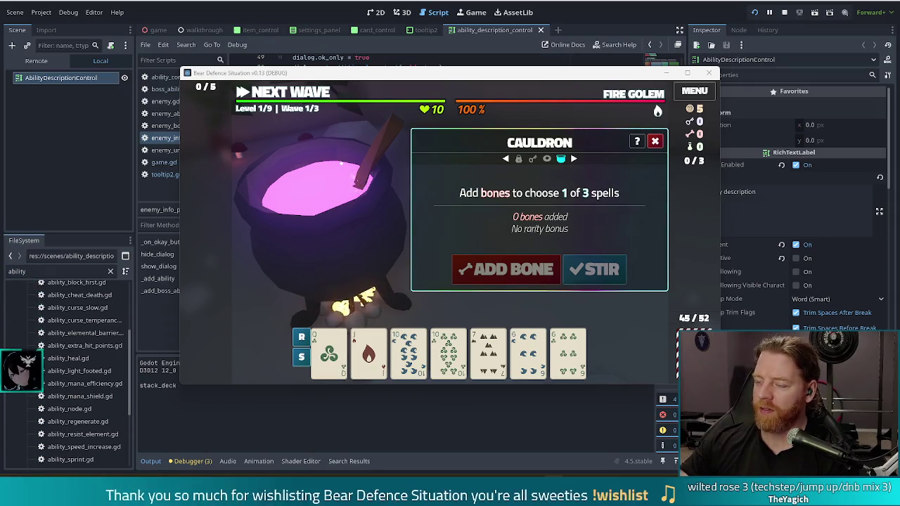
pyautogui.click(654, 141)
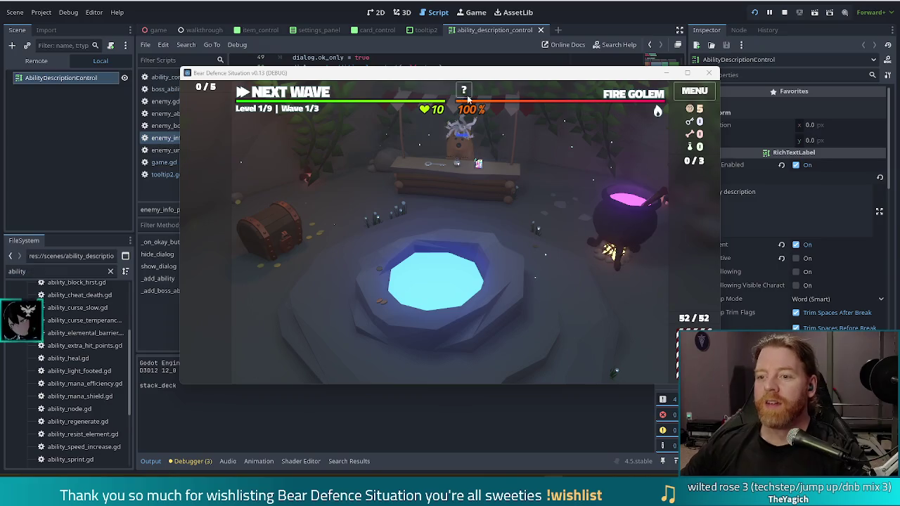
pyautogui.moveTo(522, 83)
pyautogui.moveTo(562, 75); pyautogui.dragTo(535, 76)
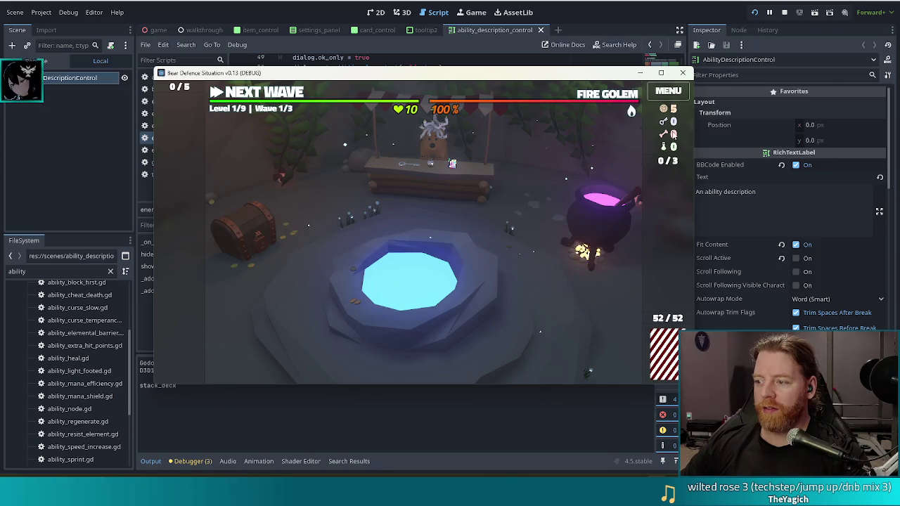
# - Stop the game, filter project files for 'fire boss', and pick golem_fire_boss.tres
pyautogui.click(784, 12)
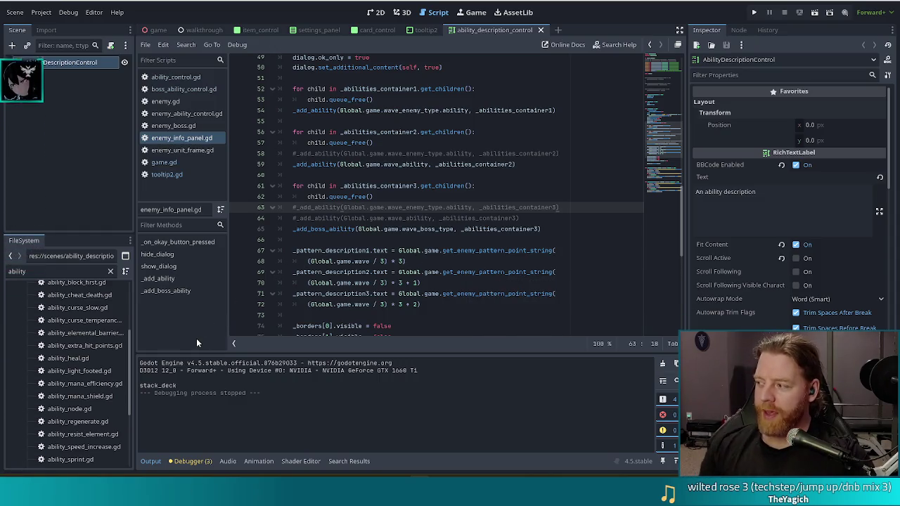
pyautogui.click(7, 271)
pyautogui.doubleClick(2, 271)
pyautogui.write('fir')
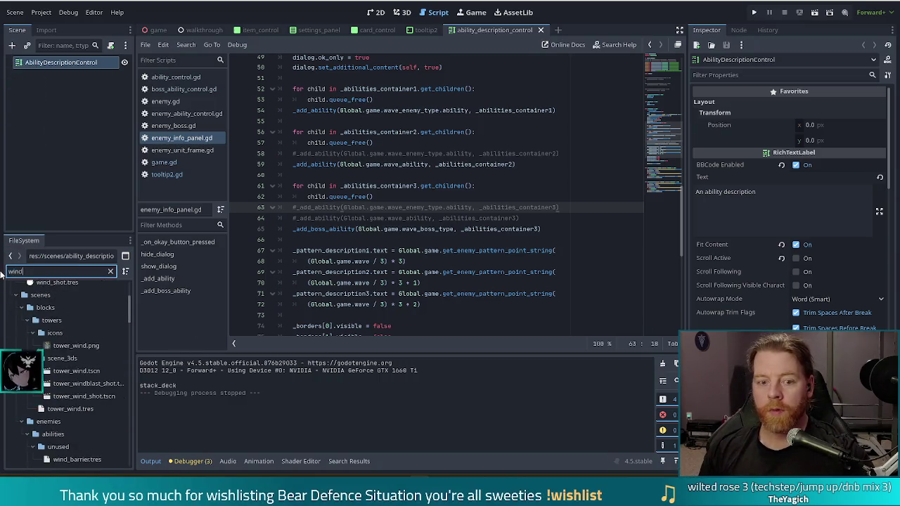
pyautogui.write('e')
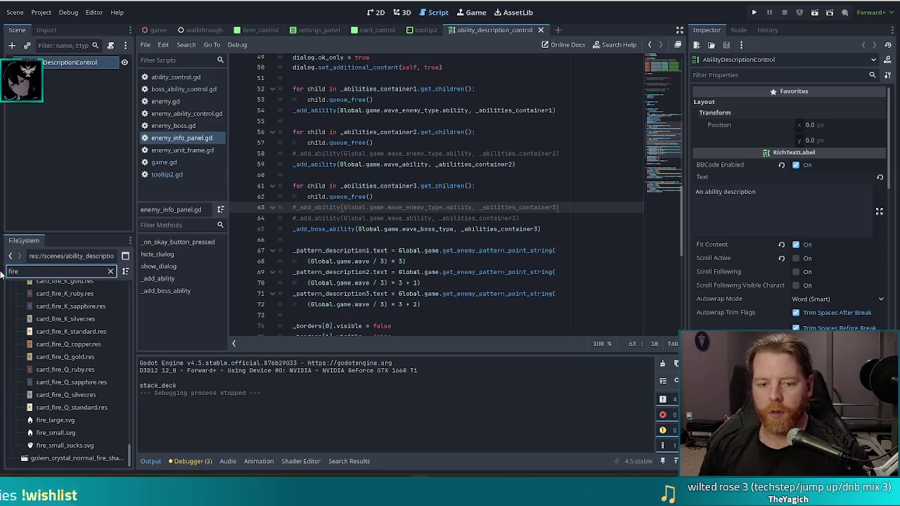
pyautogui.write(' boss')
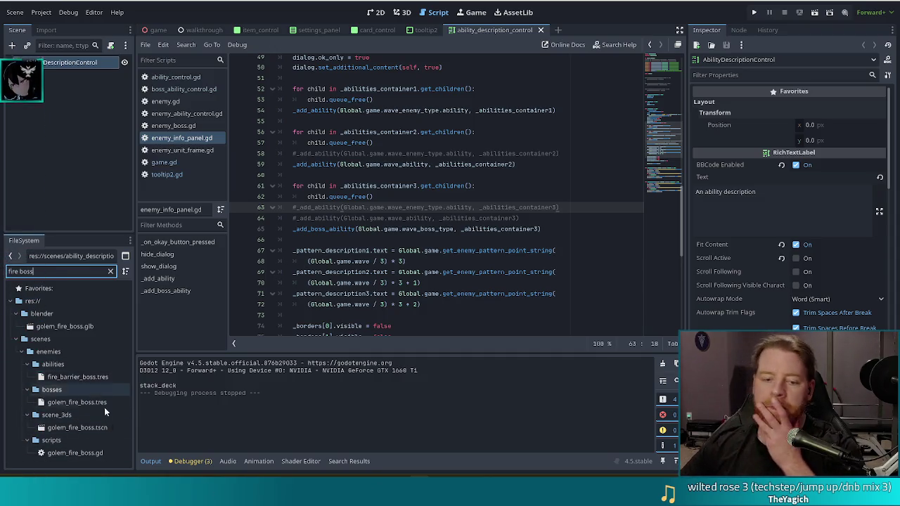
pyautogui.click(84, 404)
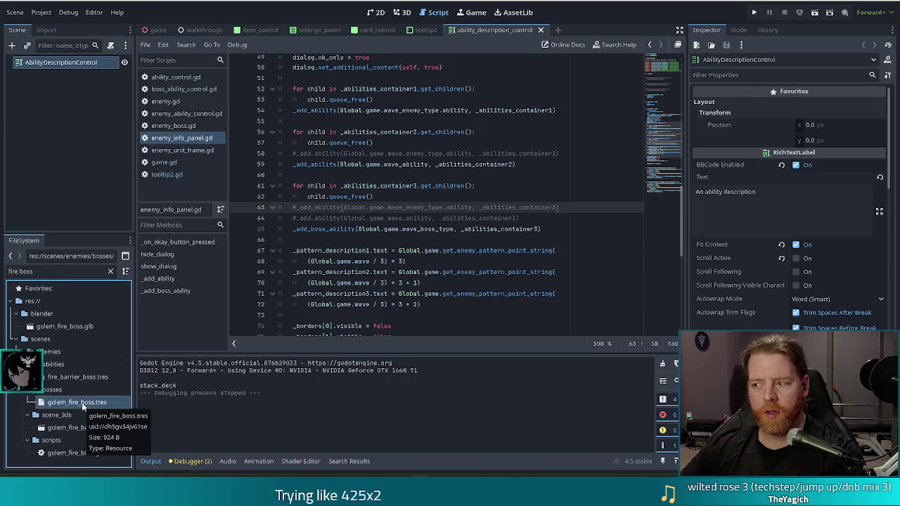
# - Refilter the files, briefly trying 'wind boss', then select the golem_fire_boss.gd script
pyautogui.tripleClick(53, 271)
pyautogui.write('wind')
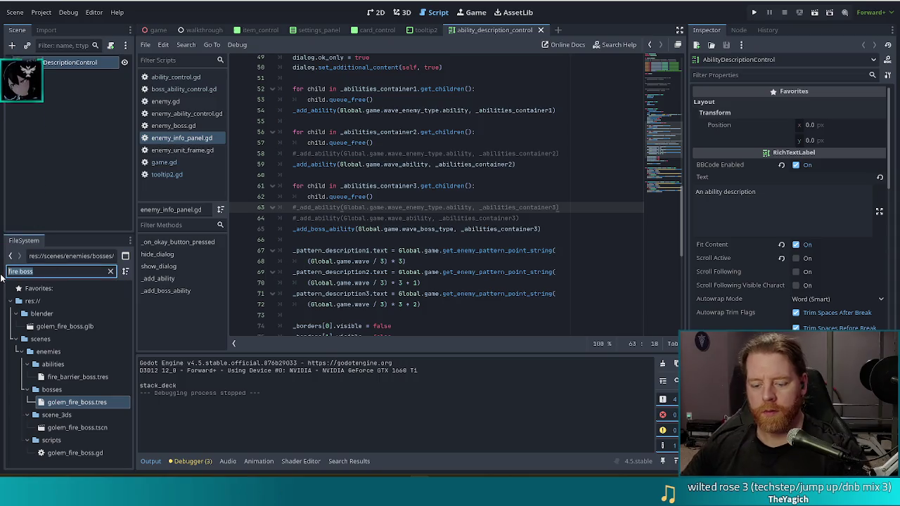
pyautogui.write(' boss')
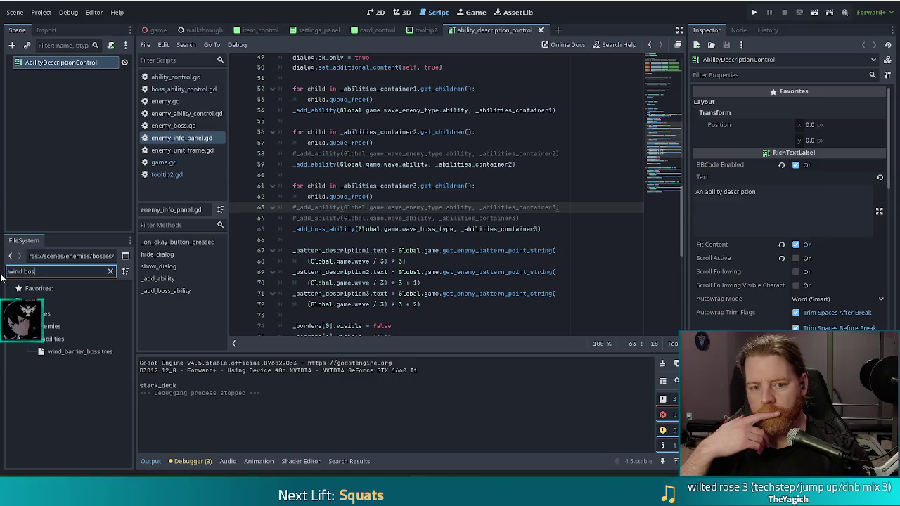
pyautogui.press('BackSpace')
pyautogui.press('BackSpace')
pyautogui.press('BackSpace')
pyautogui.write('fire b')
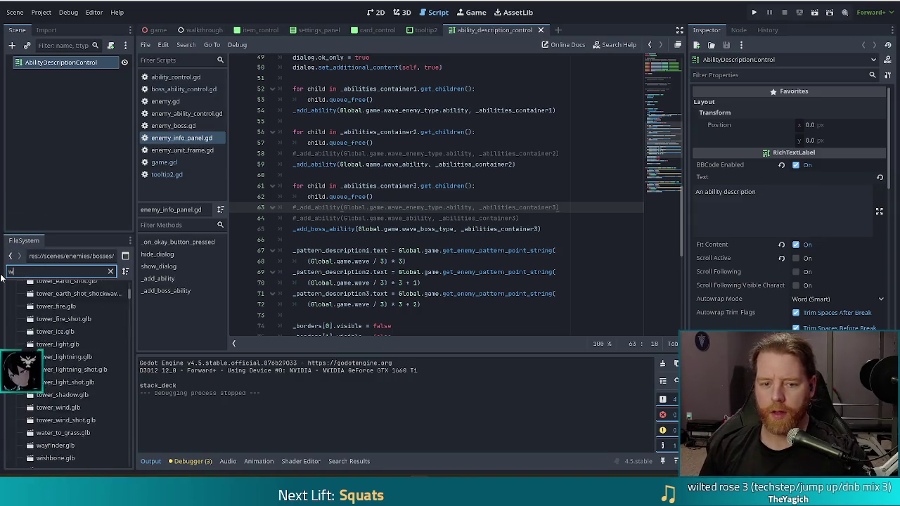
pyautogui.write('oss')
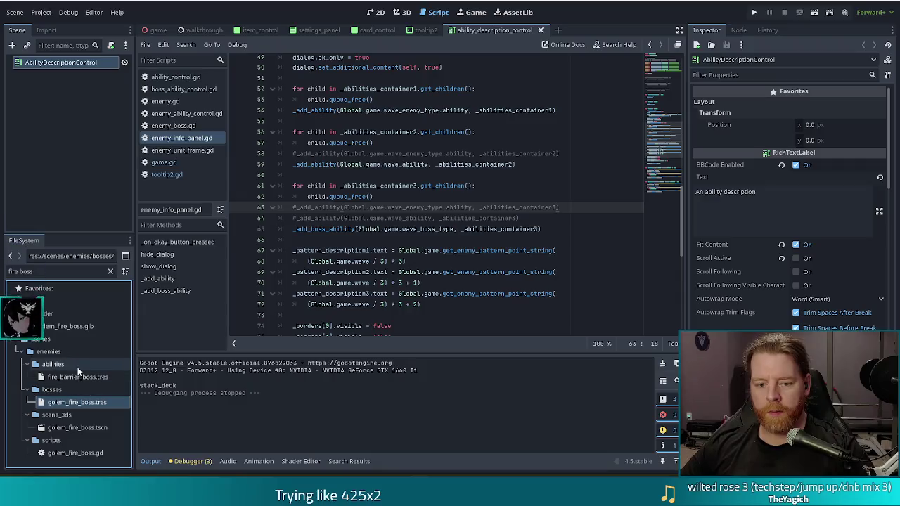
pyautogui.click(109, 271)
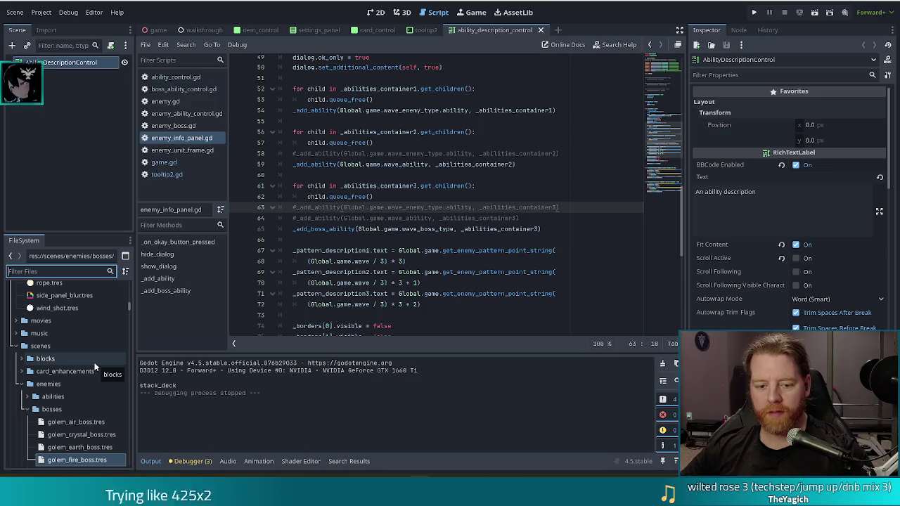
pyautogui.scroll(-2, 94, 360)
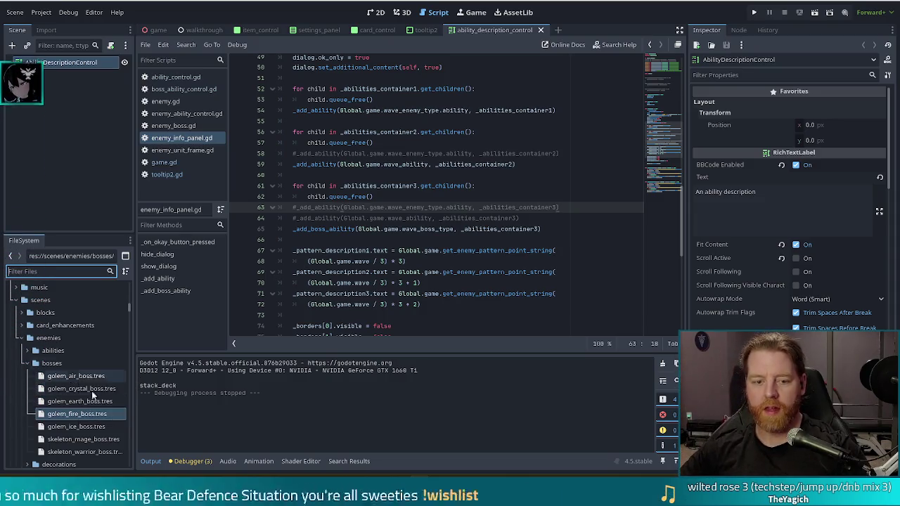
pyautogui.write('fire boss')
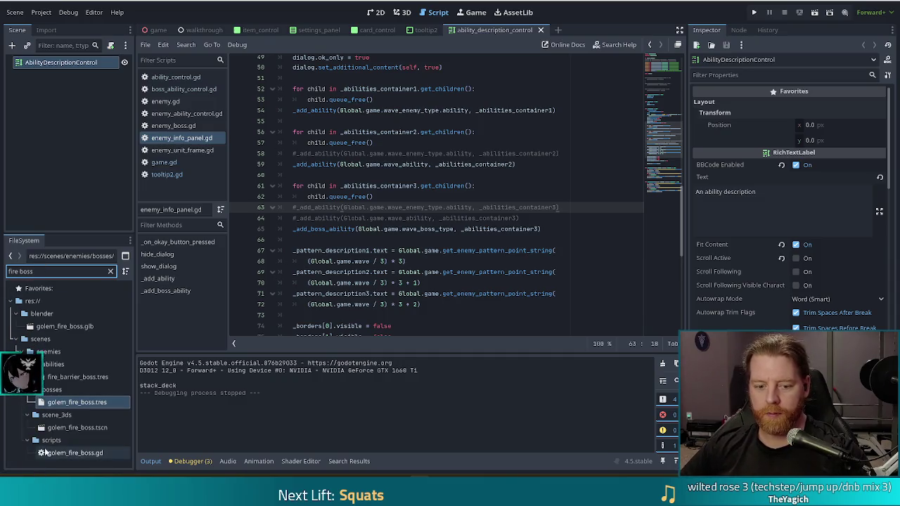
pyautogui.click(75, 453)
# - Duplicate golem_fire_boss.gd, renaming the copy golem_air_boss.gd by swapping 'fire' for 'air'
pyautogui.hotkey('ctrl', 'd')
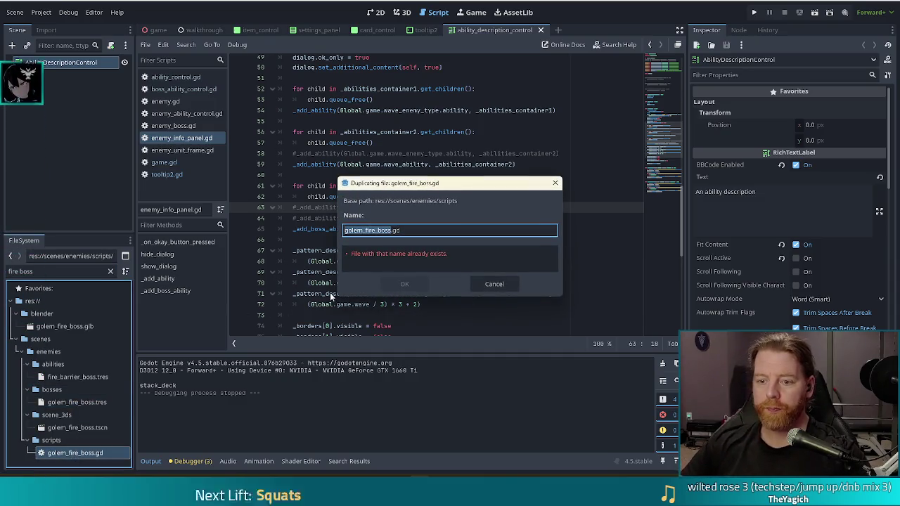
pyautogui.press('Right')
pyautogui.press('Left')
pyautogui.press('Left')
pyautogui.press('Left')
pyautogui.press('BackSpace')
pyautogui.press('BackSpace')
pyautogui.press('Delete')
pyautogui.press('Delete')
pyautogui.write('air')
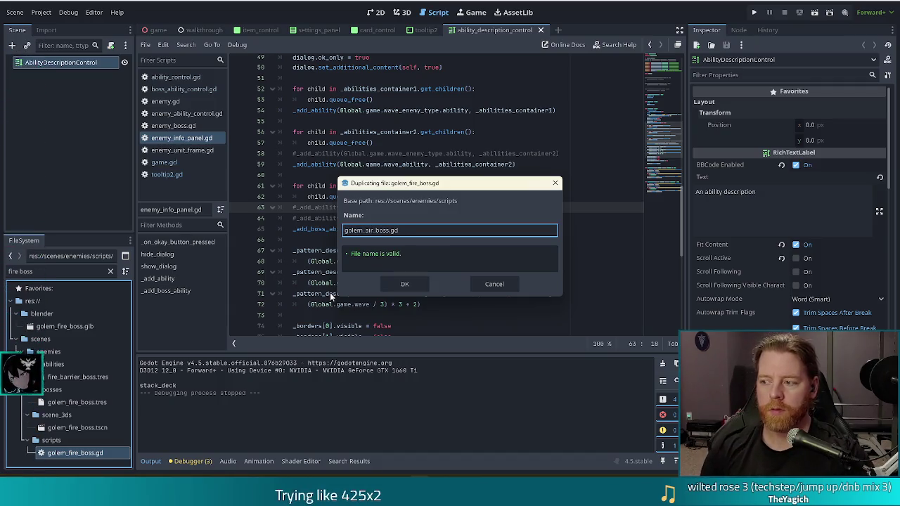
pyautogui.click(409, 283)
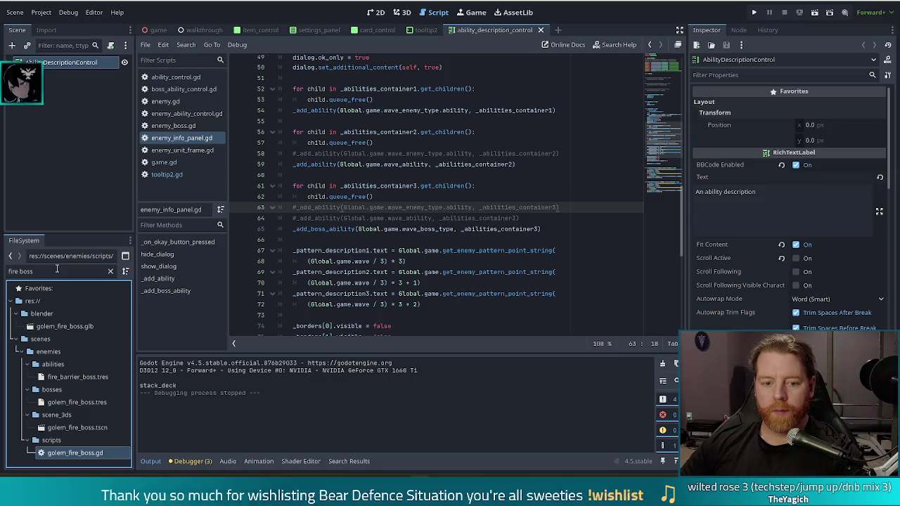
pyautogui.click(16, 270)
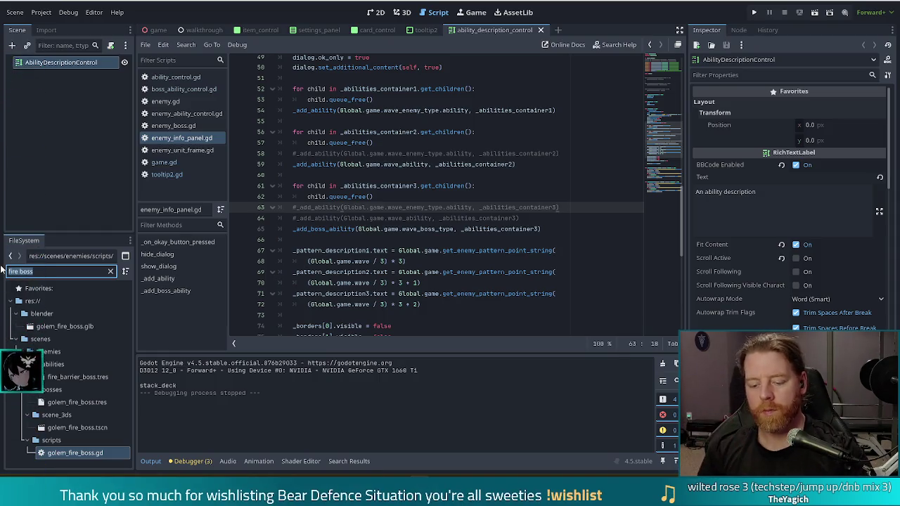
# - Filter the files for 'air norma' and open the golem_air_normal.tres resource
pyautogui.write('wind')
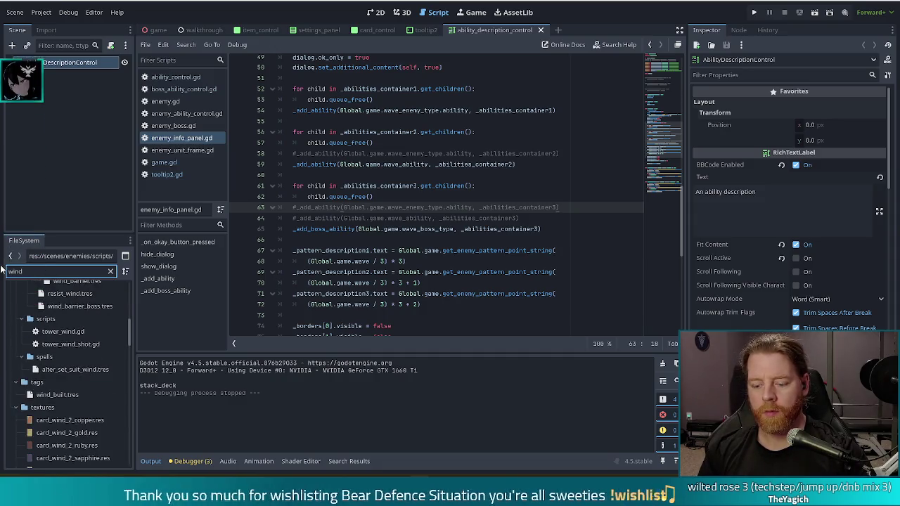
pyautogui.write(' norm')
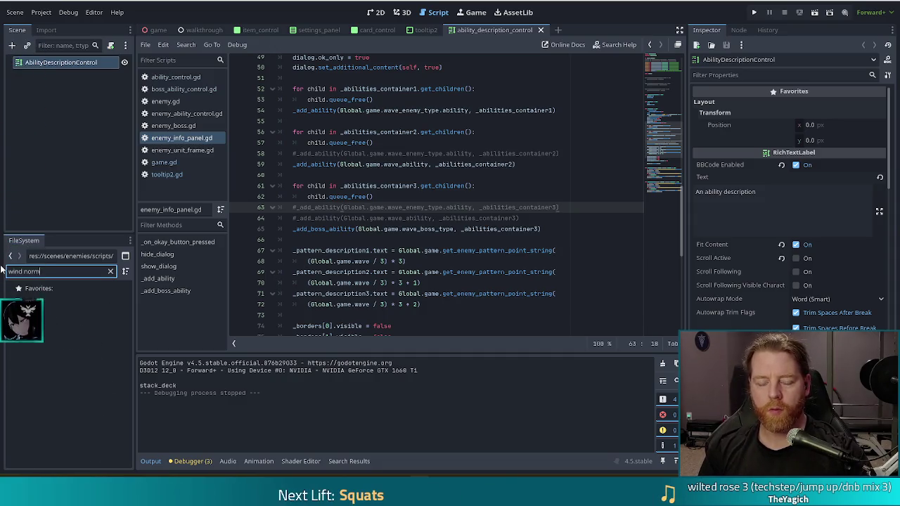
pyautogui.press('BackSpace')
pyautogui.press('BackSpace')
pyautogui.press('BackSpace')
pyautogui.write('air n')
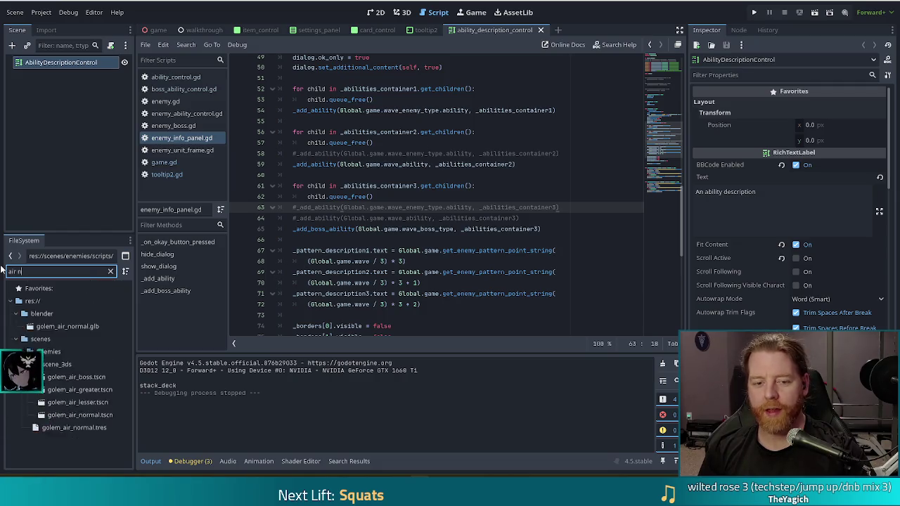
pyautogui.write('orma')
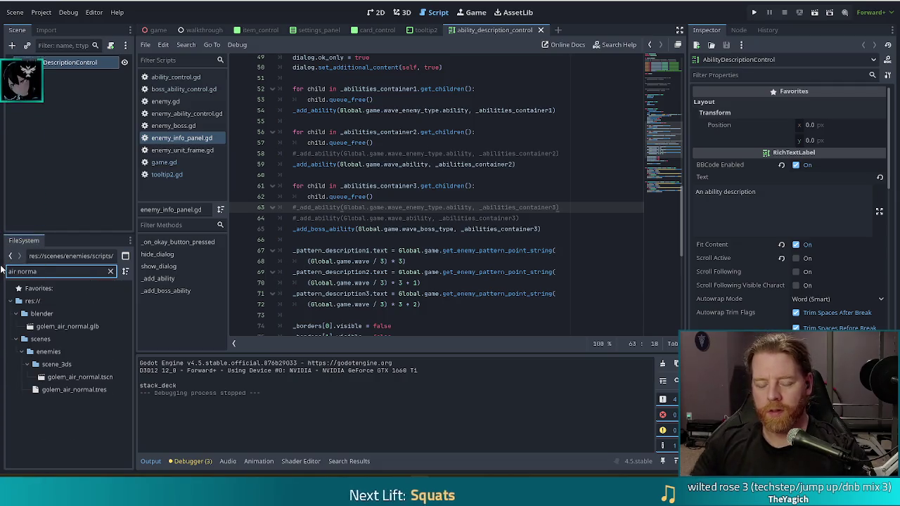
pyautogui.click(81, 394)
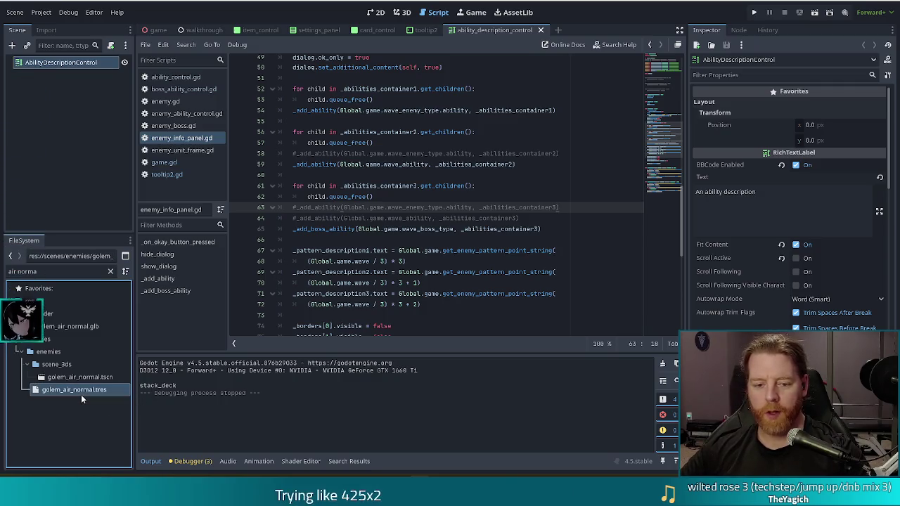
pyautogui.doubleClick(80, 393)
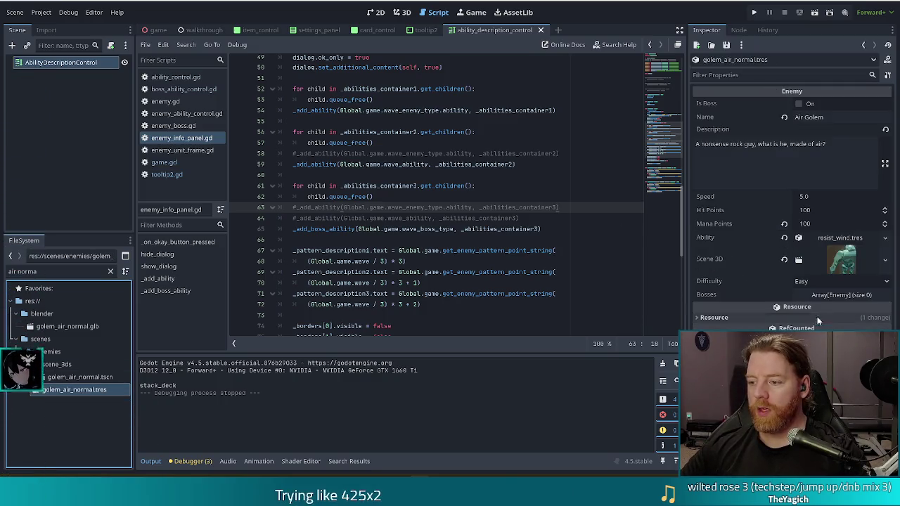
# - Give the Bosses array one slot and drag golem_air_boss.tres into element 0
pyautogui.click(830, 296)
pyautogui.click(791, 325)
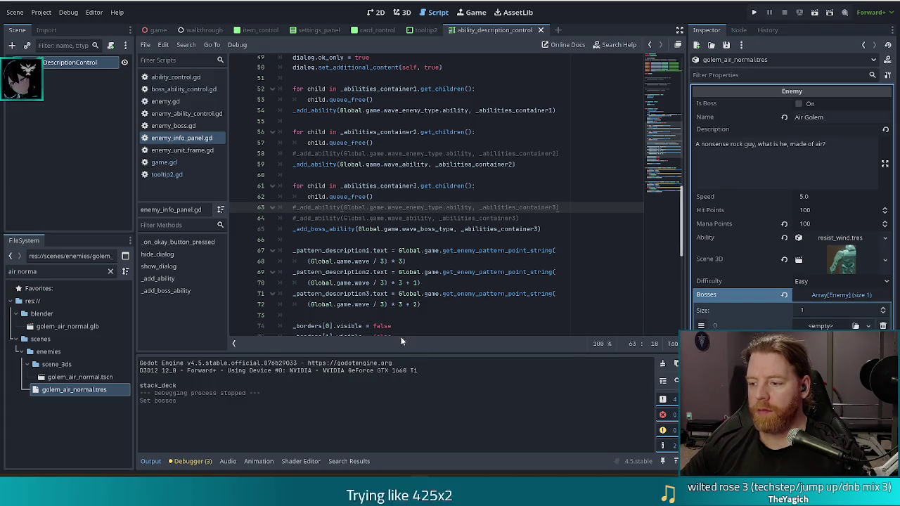
pyautogui.doubleClick(25, 270)
pyautogui.write('boss')
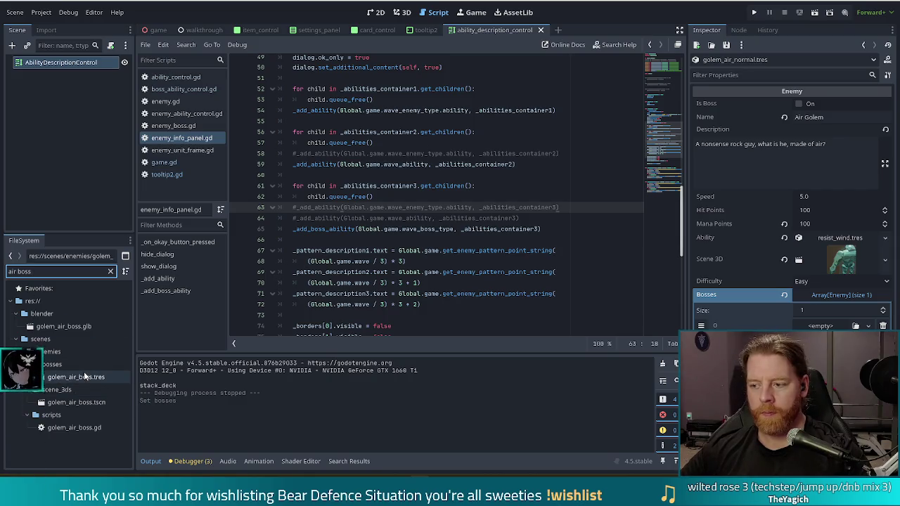
pyautogui.moveTo(95, 380)
pyautogui.mouseDown()
pyautogui.moveTo(633, 331)
pyautogui.moveTo(819, 326)
pyautogui.mouseUp()
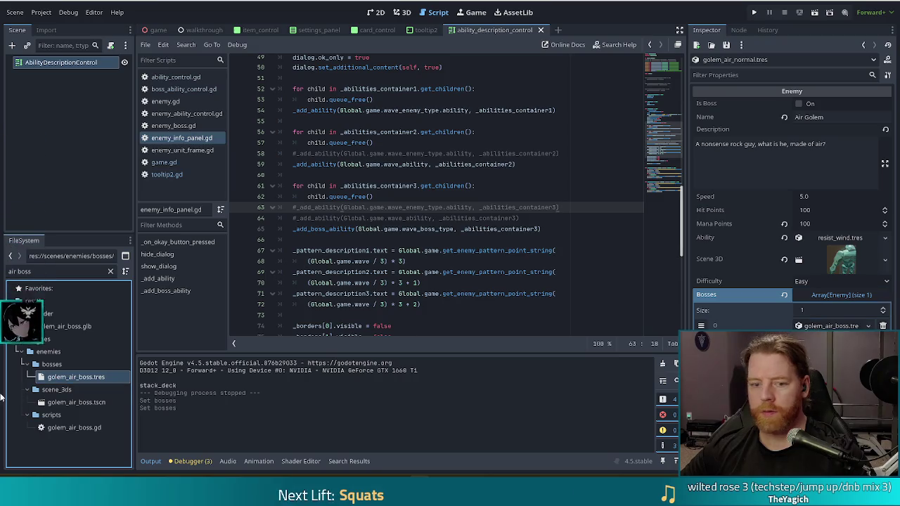
# - Attach golem_air_boss.gd to golem_air_boss.tres, tick Is Boss, and switch to the icon font's glyph map
pyautogui.click(79, 378)
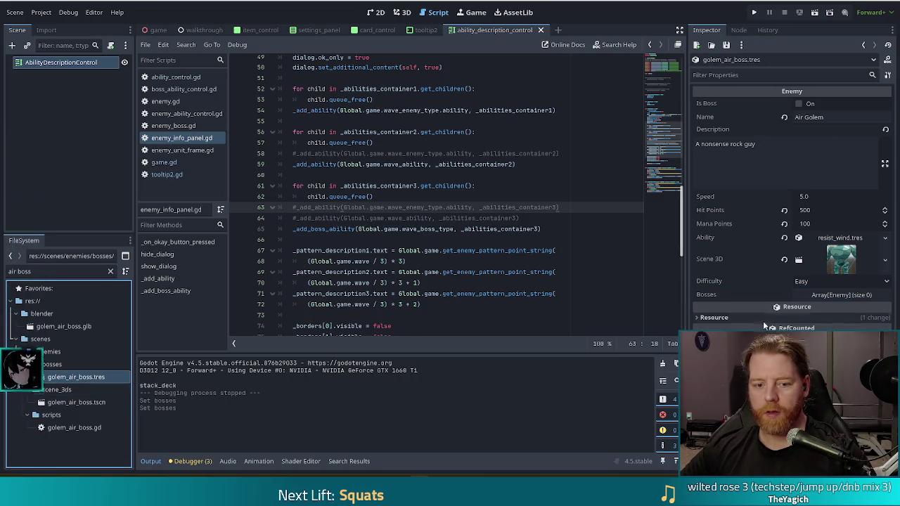
pyautogui.moveTo(53, 427)
pyautogui.mouseDown()
pyautogui.moveTo(629, 400)
pyautogui.moveTo(781, 342)
pyautogui.mouseUp()
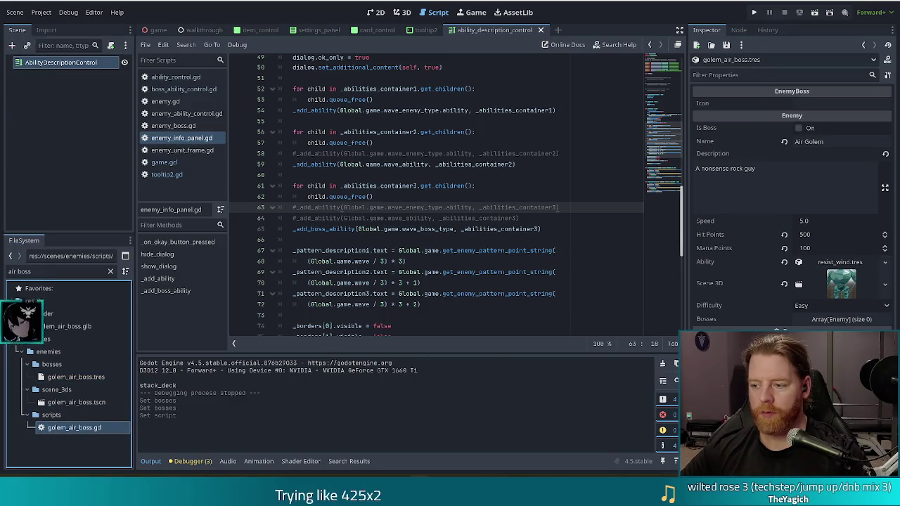
pyautogui.click(799, 128)
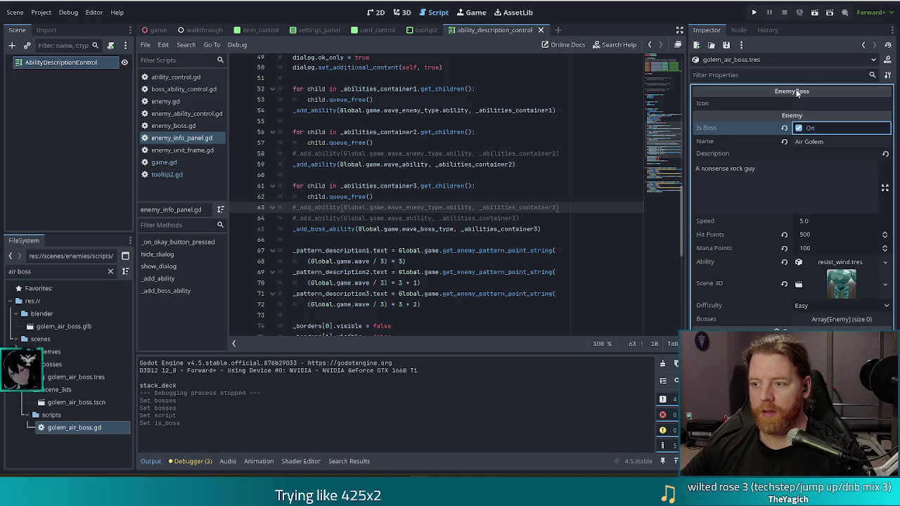
pyautogui.click(787, 102)
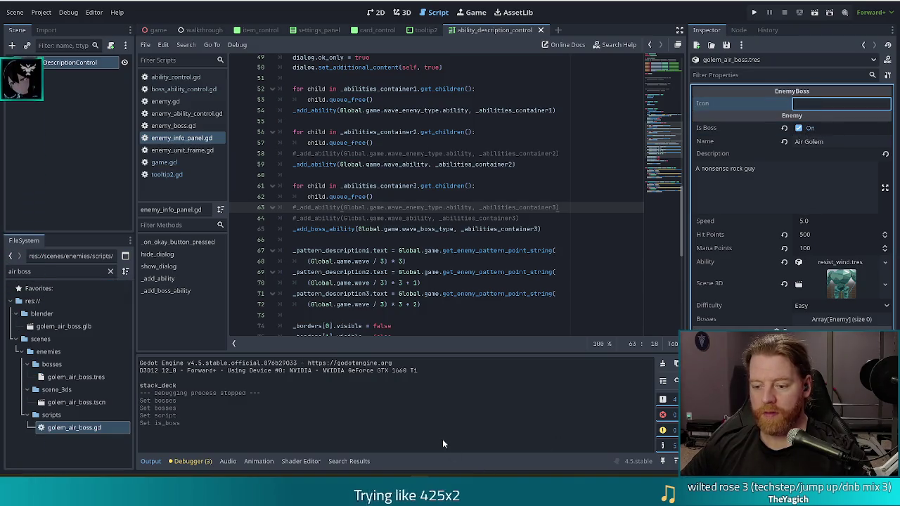
pyautogui.hotkey('alt', 'Tab')
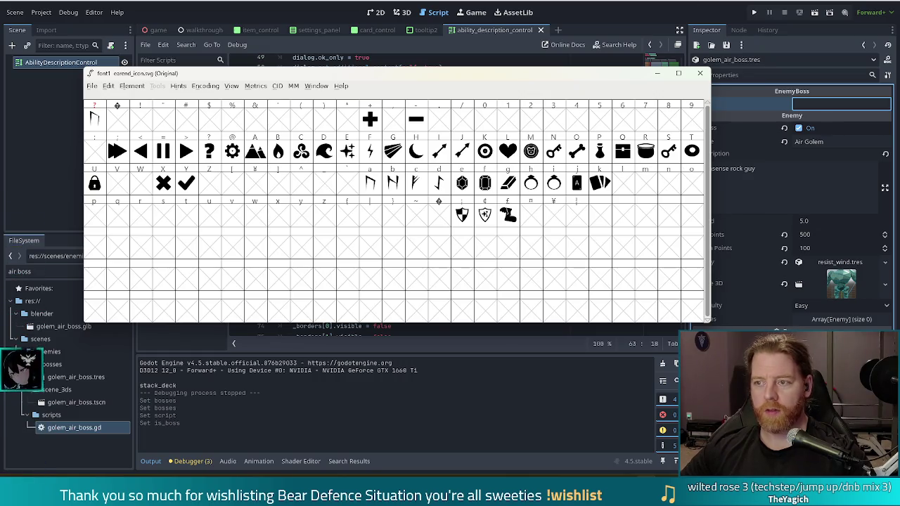
# - Back in Godot, enter the letter c as the air golem boss's Icon
pyautogui.hotkey('alt', 'Tab')
pyautogui.write('c')
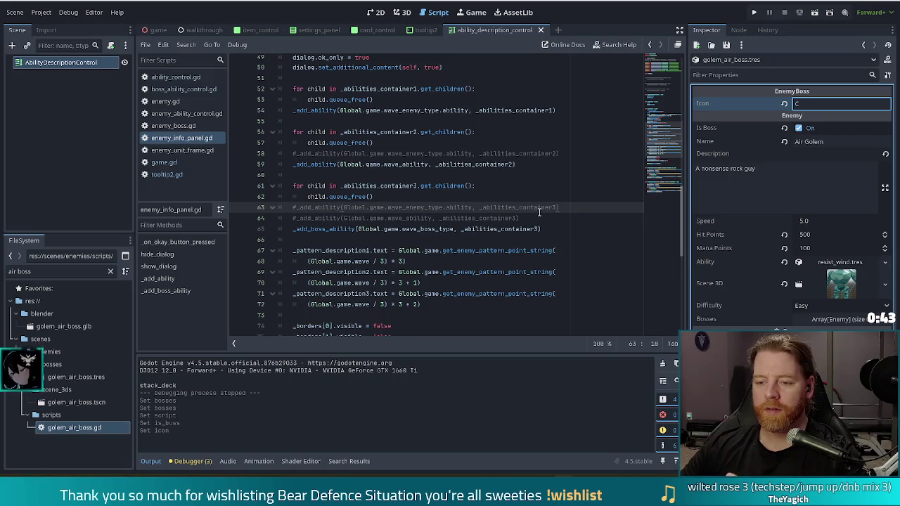
# - Place the caret on line 64 of enemy_info_panel.gd and open the edit menu on line 63
pyautogui.click(530, 217)
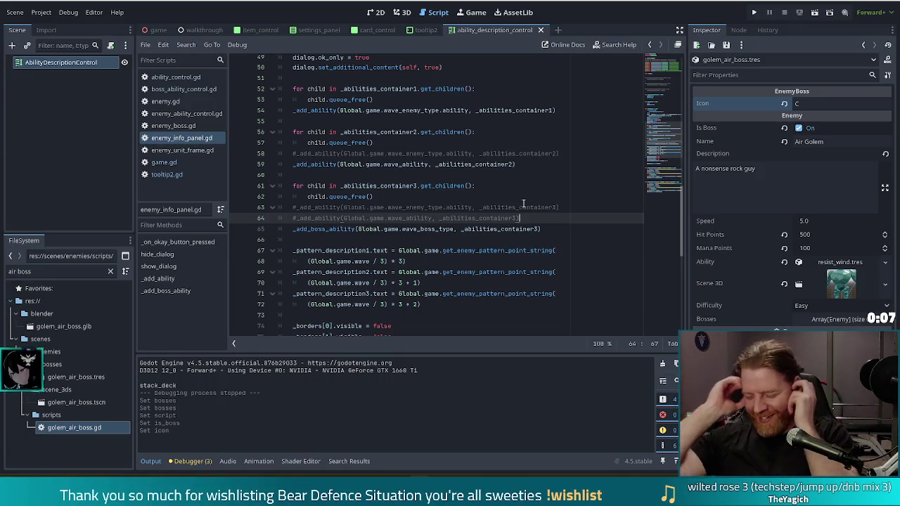
pyautogui.rightClick(512, 205)
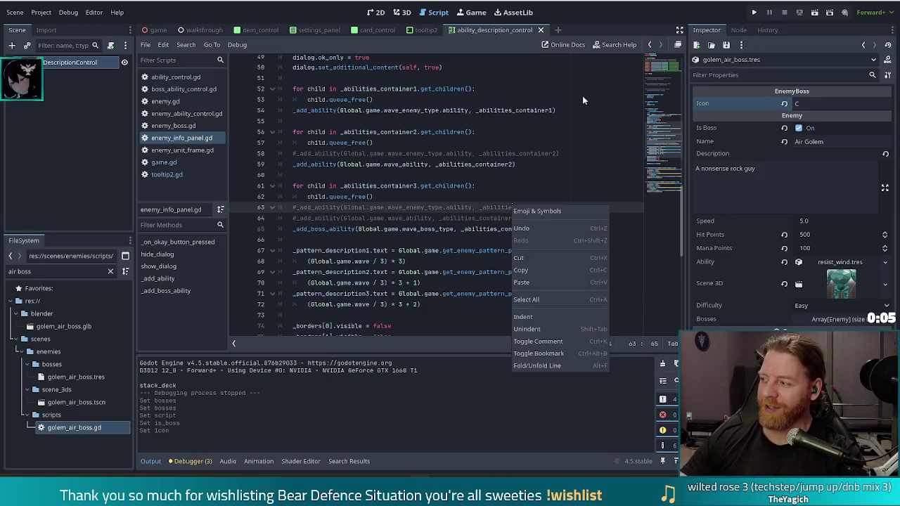
# - Dismiss the edit menu and move the caret to the end of line 64 in enemy_info_panel.gd
pyautogui.click(430, 220)
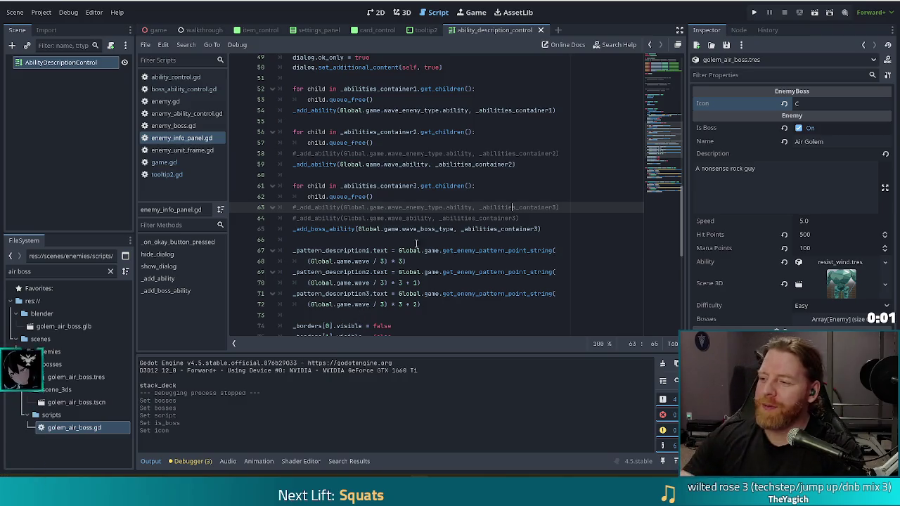
pyautogui.moveTo(500, 251)
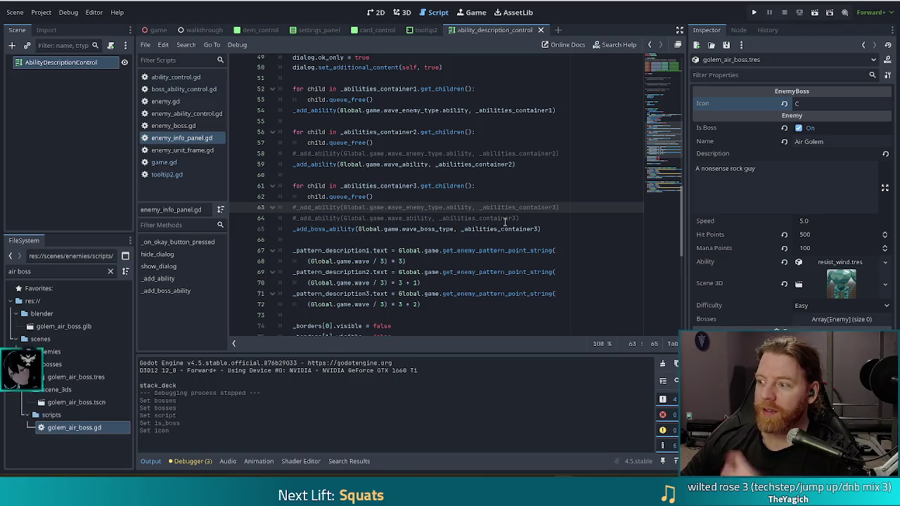
pyautogui.click(491, 219)
pyautogui.press('End')
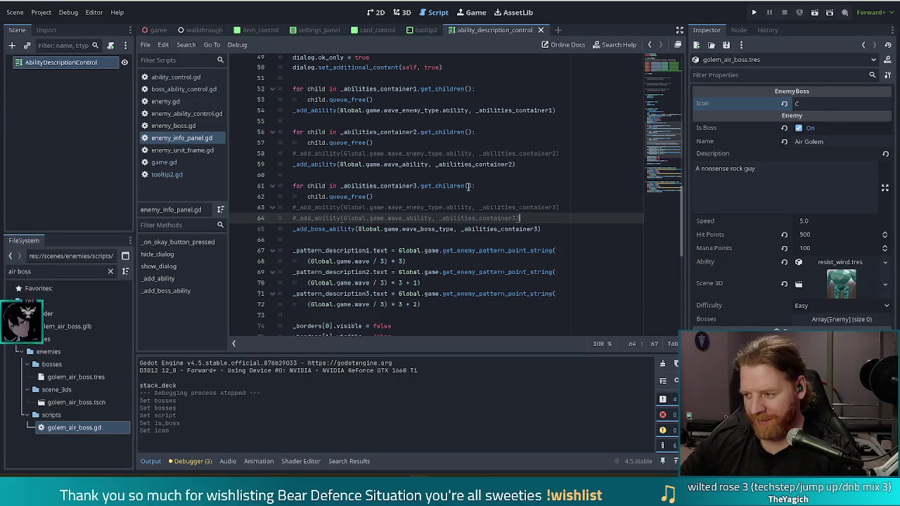
# - Review lines 53–63 of the ability loop, then open editing options on the boss description
pyautogui.moveTo(470, 277)
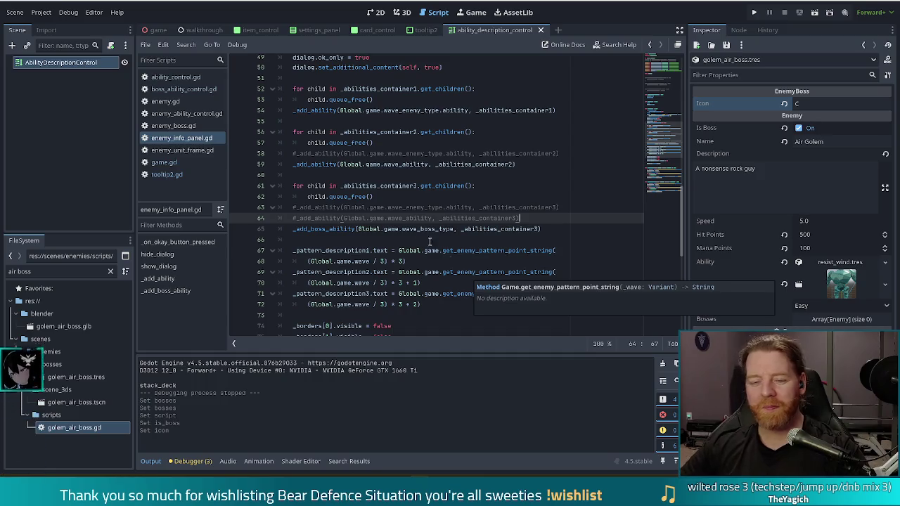
pyautogui.click(423, 195)
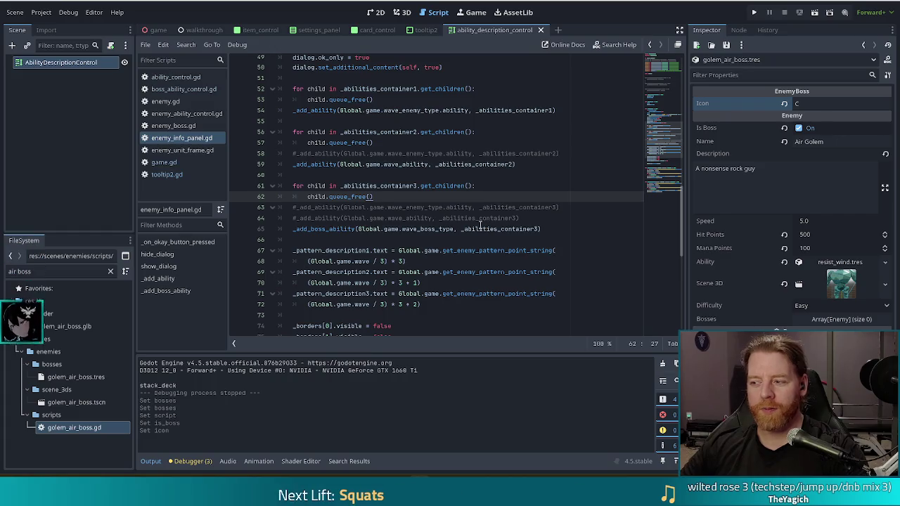
pyautogui.moveTo(438, 232)
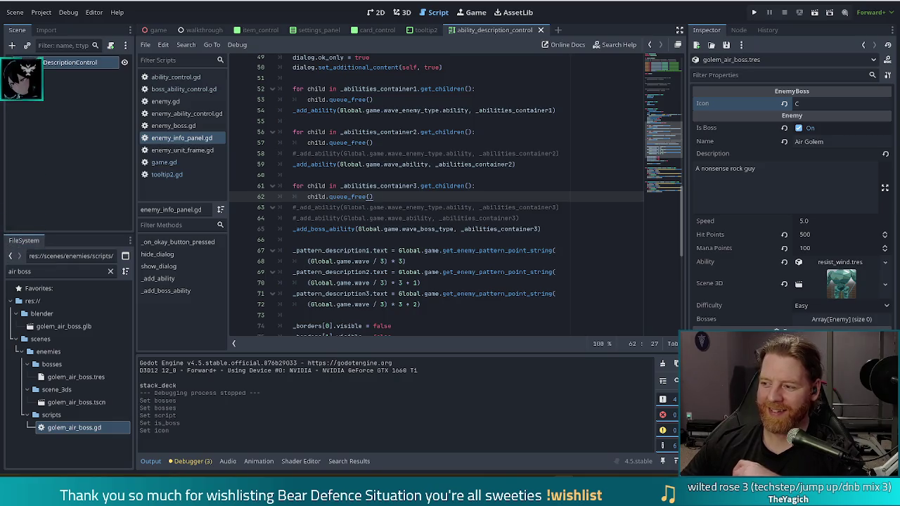
pyautogui.click(395, 208)
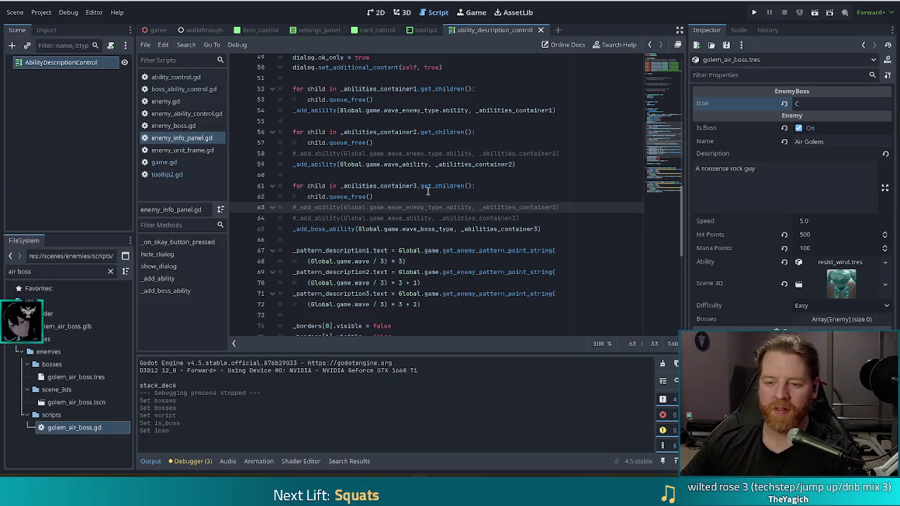
pyautogui.moveTo(405, 121); pyautogui.dragTo(427, 107)
pyautogui.click(436, 147)
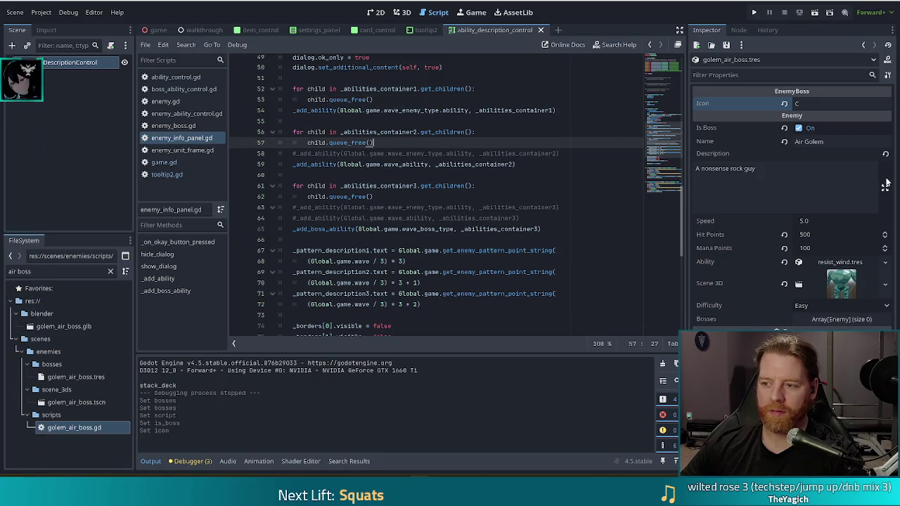
pyautogui.rightClick(800, 178)
# - Revert the Air Golem's Hit Points to the default 100 after inspecting the description text
pyautogui.press('Escape')
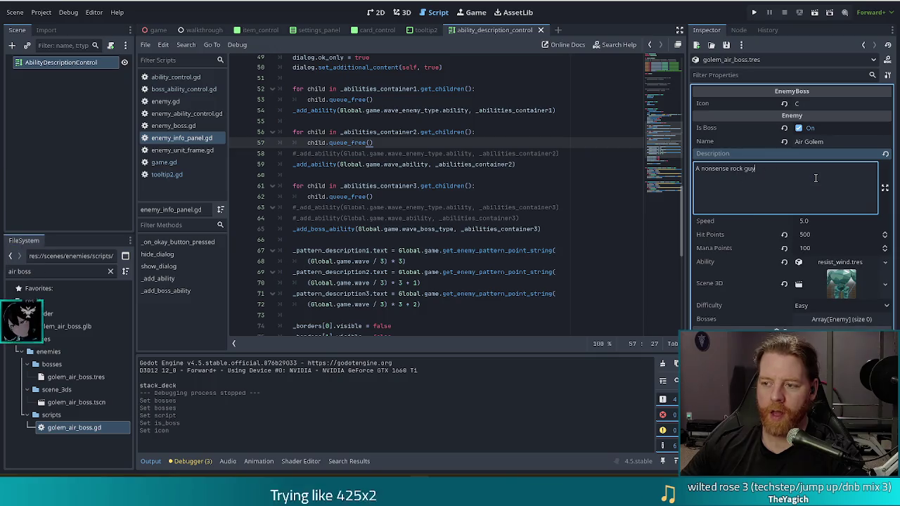
pyautogui.moveTo(785, 174); pyautogui.dragTo(697, 169)
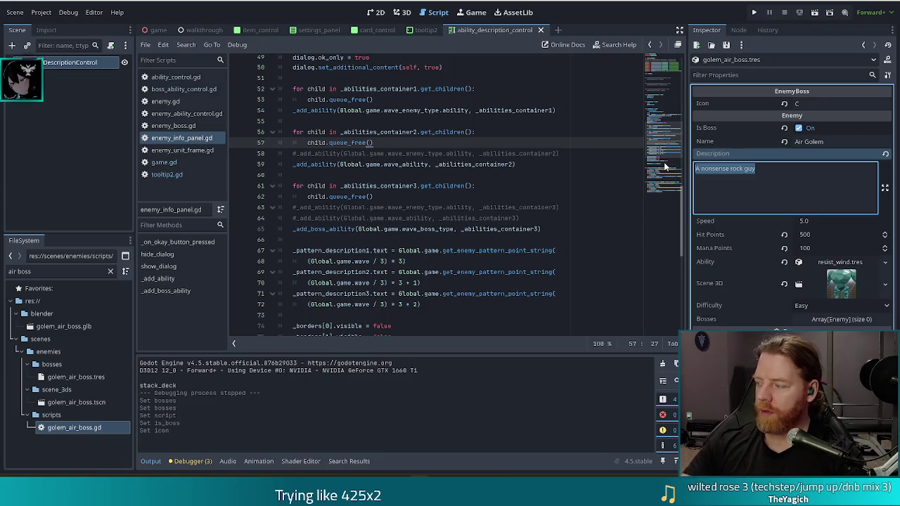
pyautogui.click(817, 184)
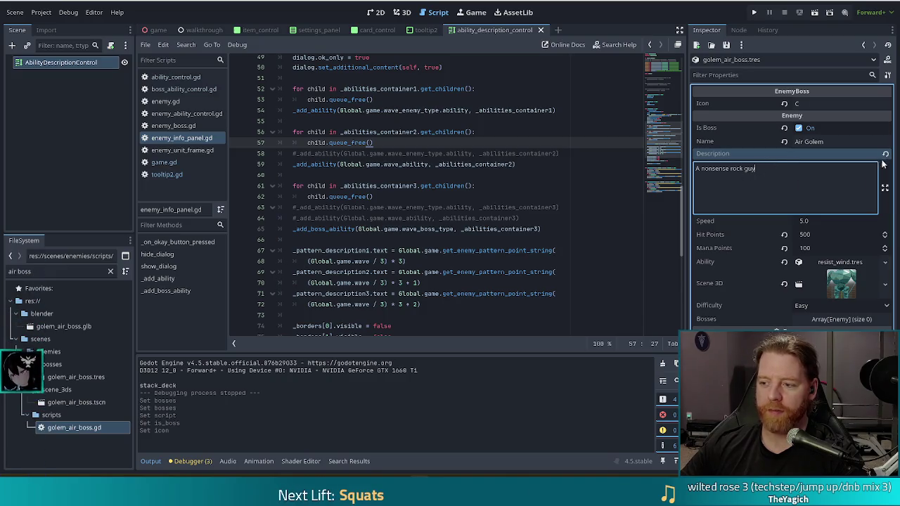
pyautogui.click(784, 234)
pyautogui.click(798, 167)
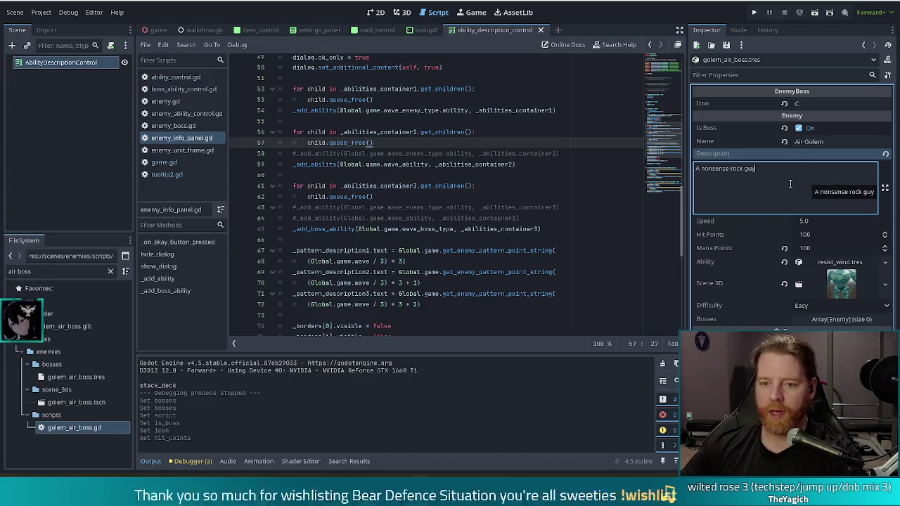
# - Open golem_air_boss.gd and place the caret on the card loop line
pyautogui.doubleClick(83, 428)
pyautogui.click(506, 115)
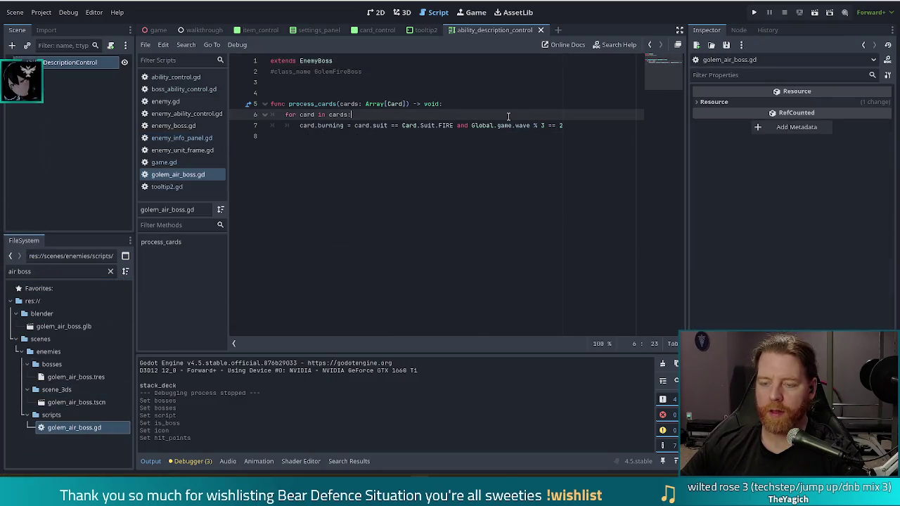
# - Replace FIRE with WIND on line 7 of golem_air_boss.gd and save the script
pyautogui.doubleClick(319, 126)
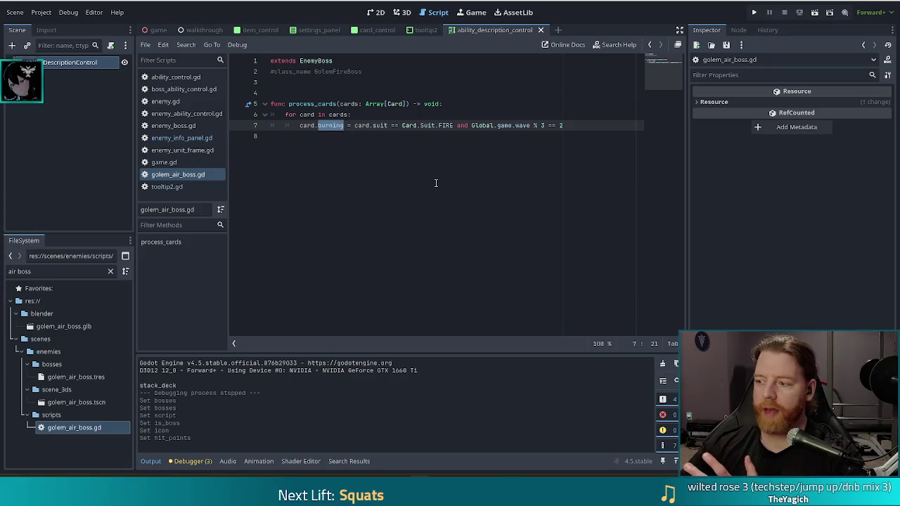
pyautogui.doubleClick(445, 125)
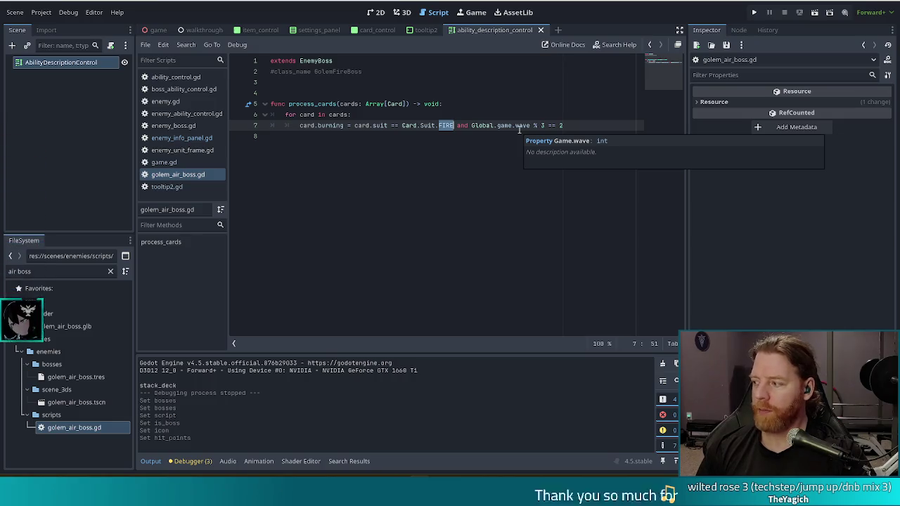
pyautogui.write('WIND')
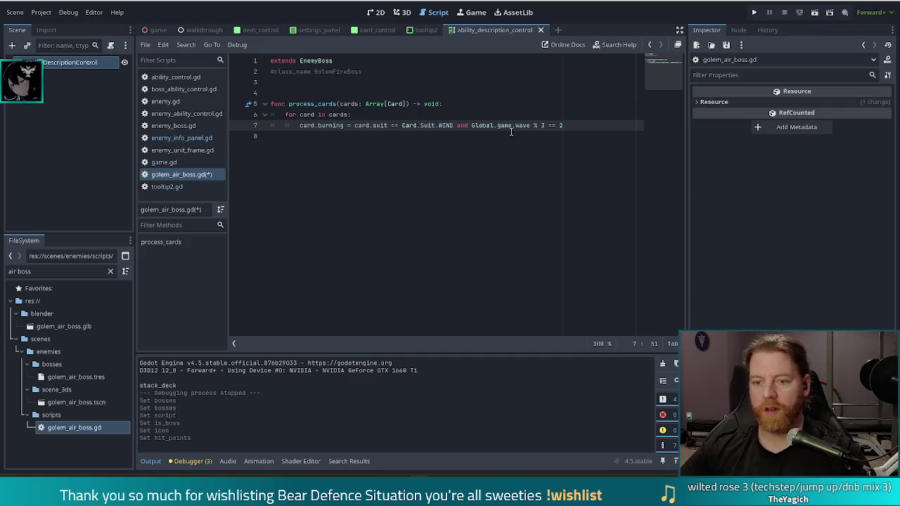
pyautogui.click(343, 125)
pyautogui.hotkey('ctrl', 's')
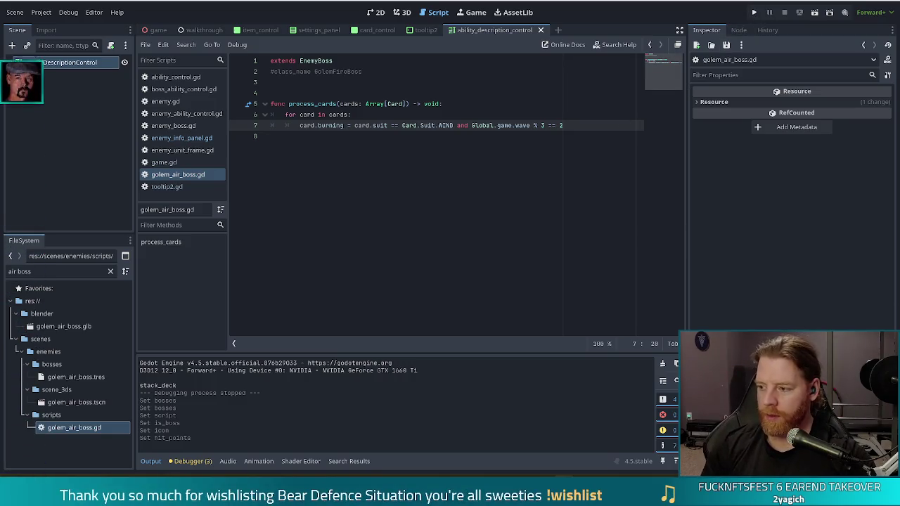
# - Run the project, start a New Game, and resume past the debugger stop
pyautogui.click(754, 12)
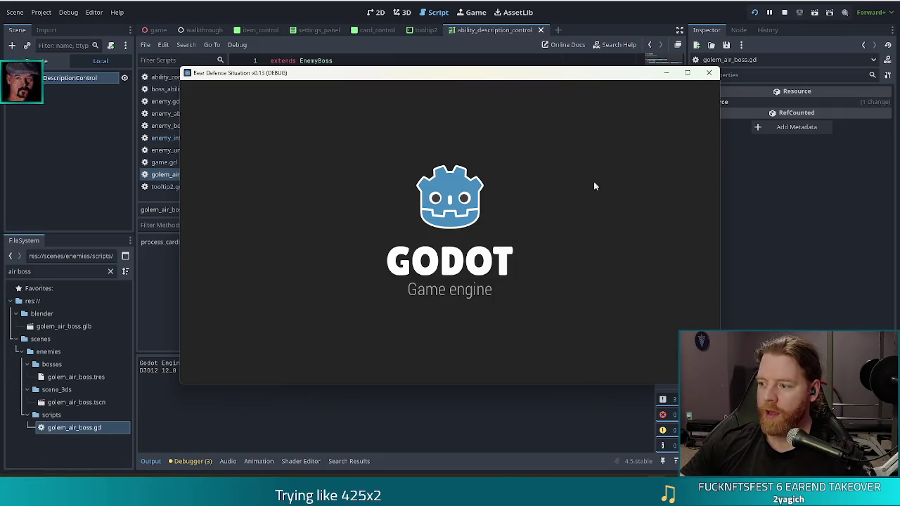
pyautogui.click(299, 250)
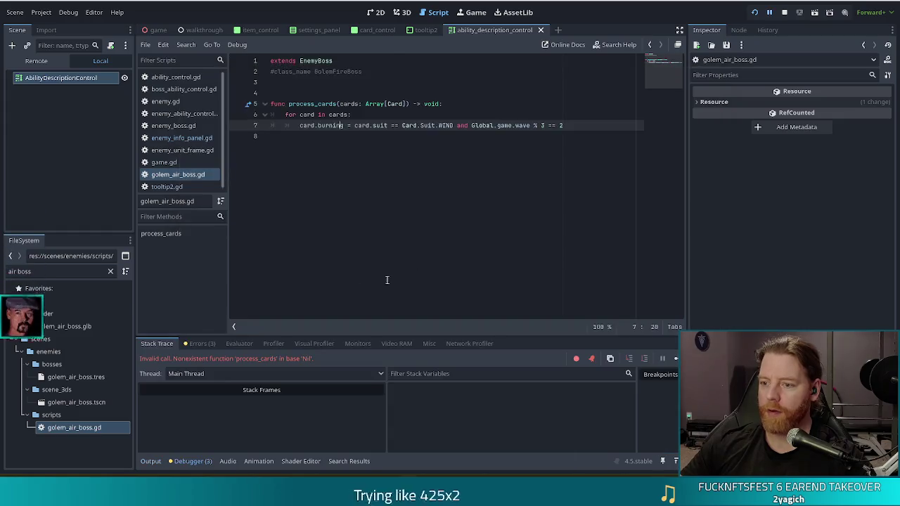
pyautogui.press('F12')
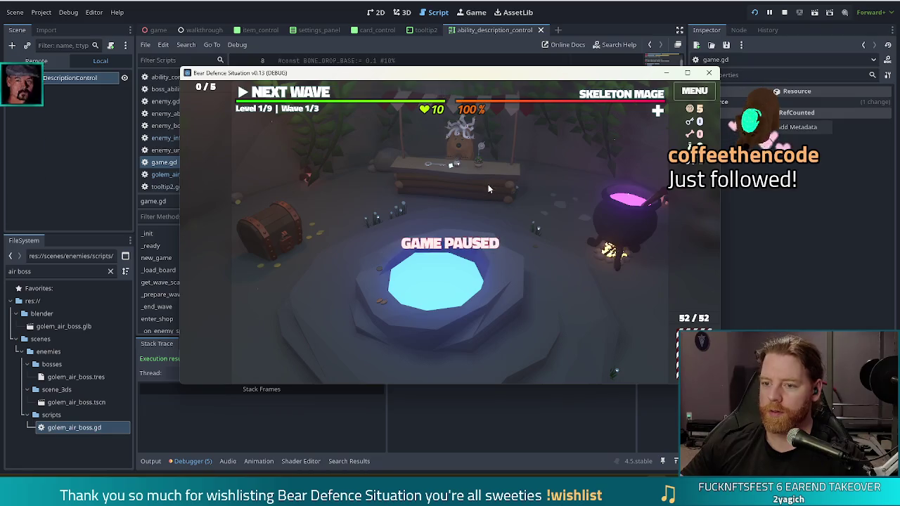
# - Open the stall's shop in full screen and pet the shopkeeper bear
pyautogui.click(488, 184)
pyautogui.press('F11')
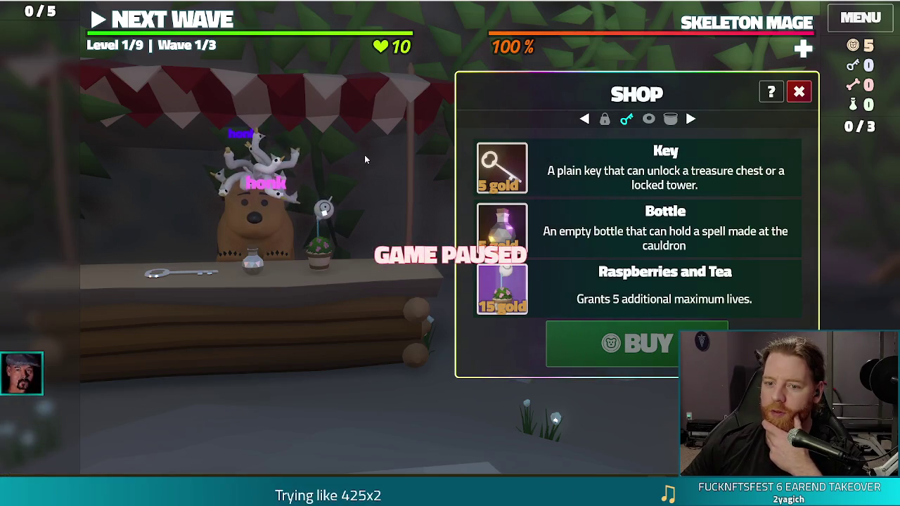
pyautogui.click(279, 225)
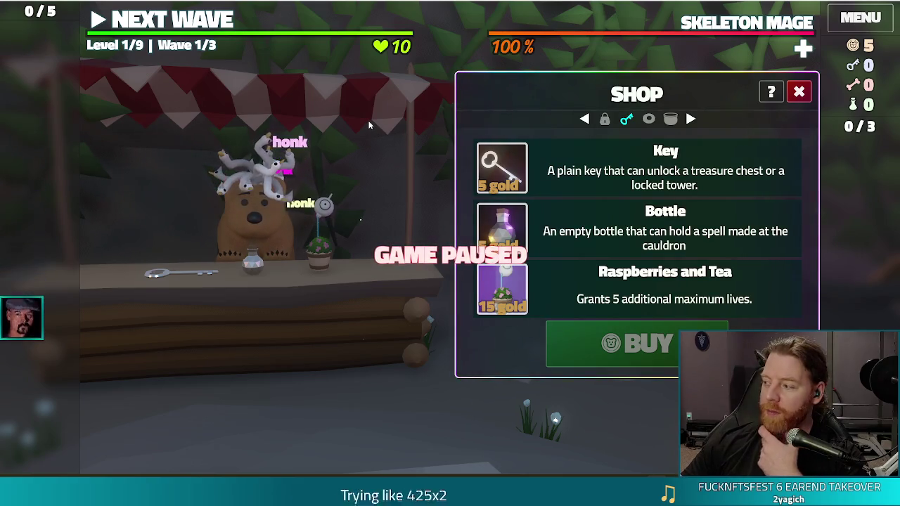
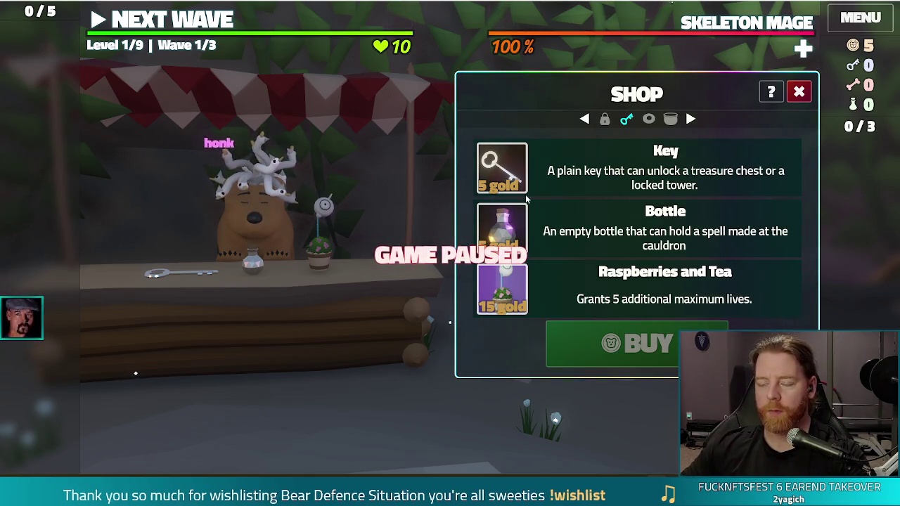
# - Buy the Key in the shop to reproduce the crash, then relaunch, stop and rerun the game
pyautogui.click(595, 176)
pyautogui.click(595, 176)
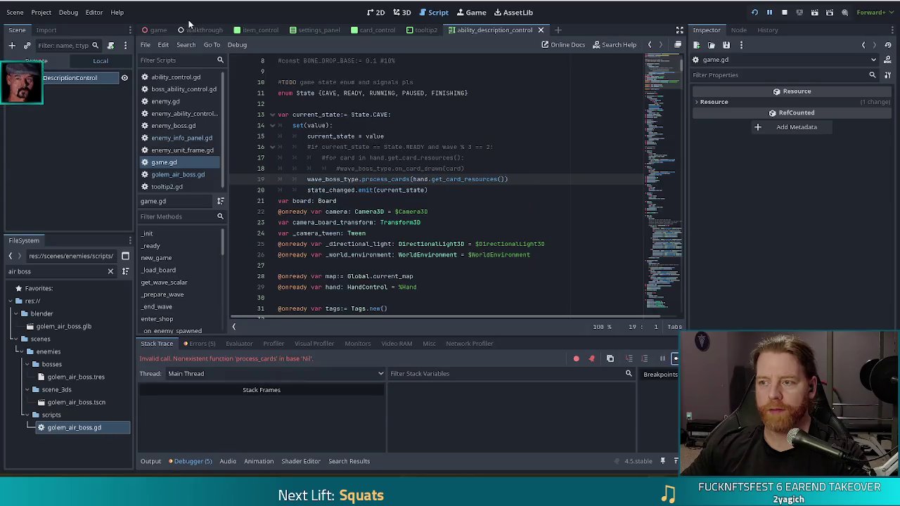
pyautogui.press('F5')
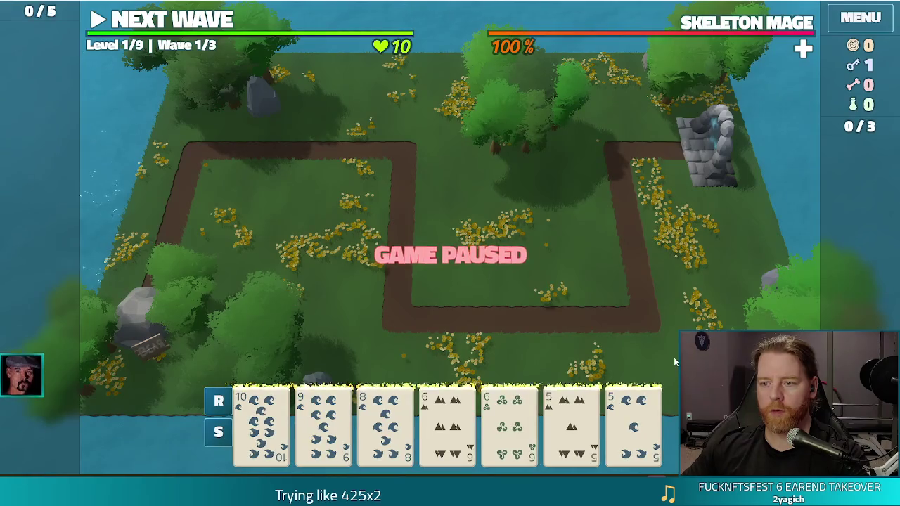
pyautogui.press('F8')
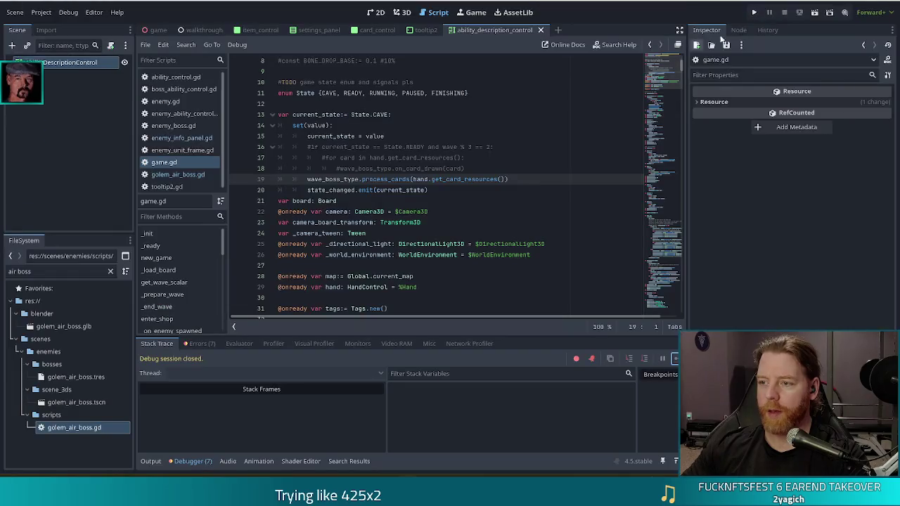
pyautogui.click(752, 12)
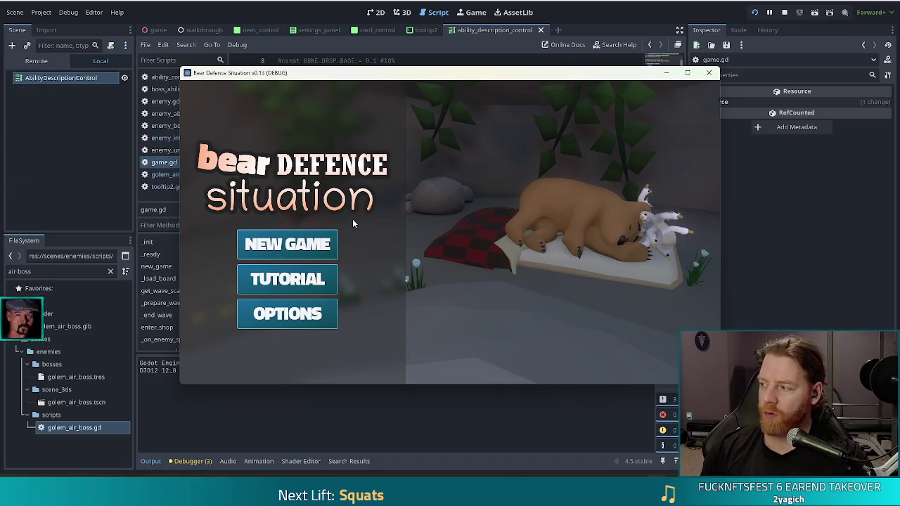
# - Start a new game from the title menu and bring up the in-game console
pyautogui.click(321, 244)
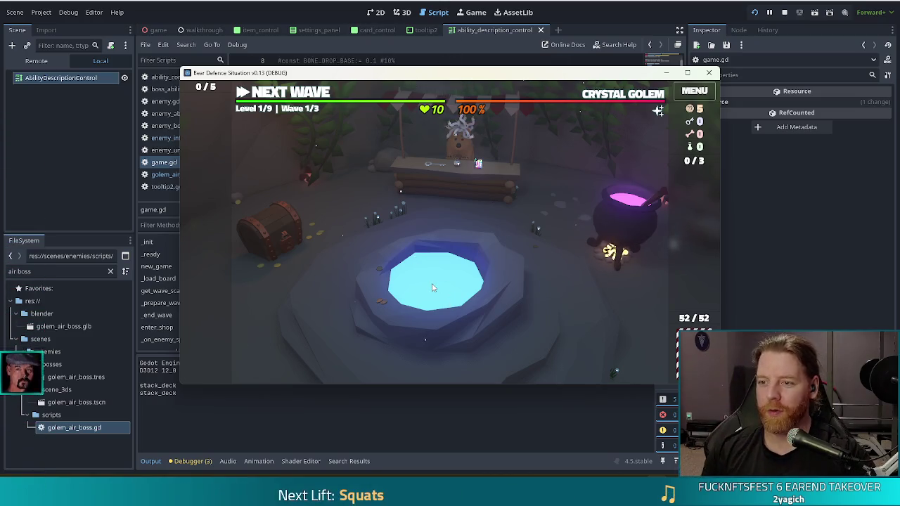
pyautogui.press('`')
# - Set the enemy to golem_fire_normal from the console and glance at the wishing well
pyautogui.write('set')
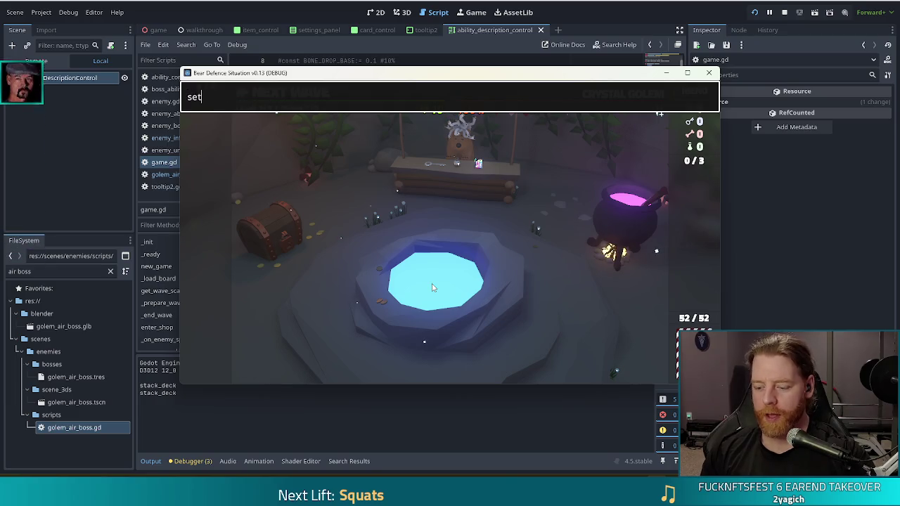
pyautogui.write('_enemy golem_fire_normal')
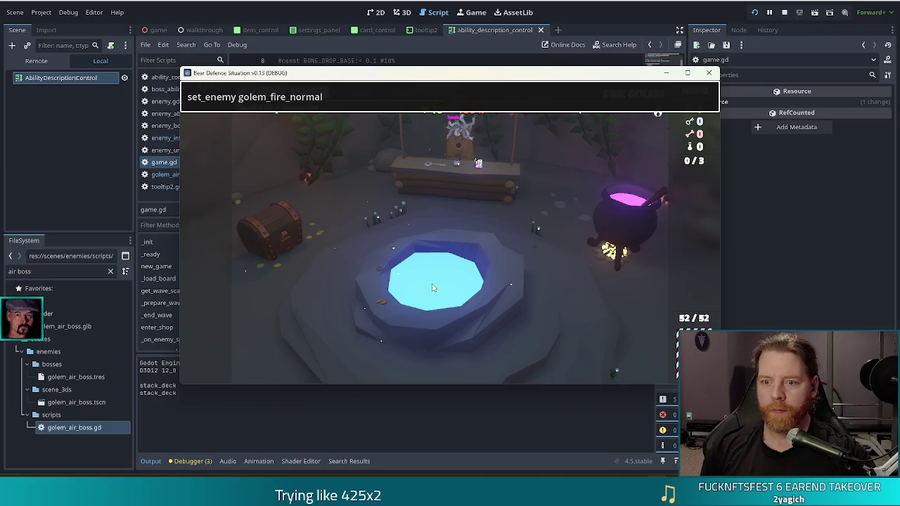
pyautogui.press('Return')
pyautogui.click(497, 279)
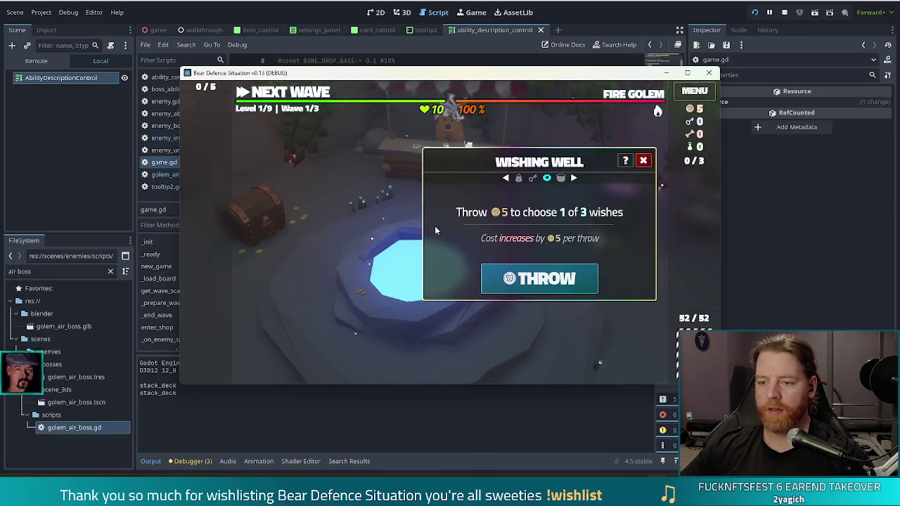
pyautogui.click(643, 160)
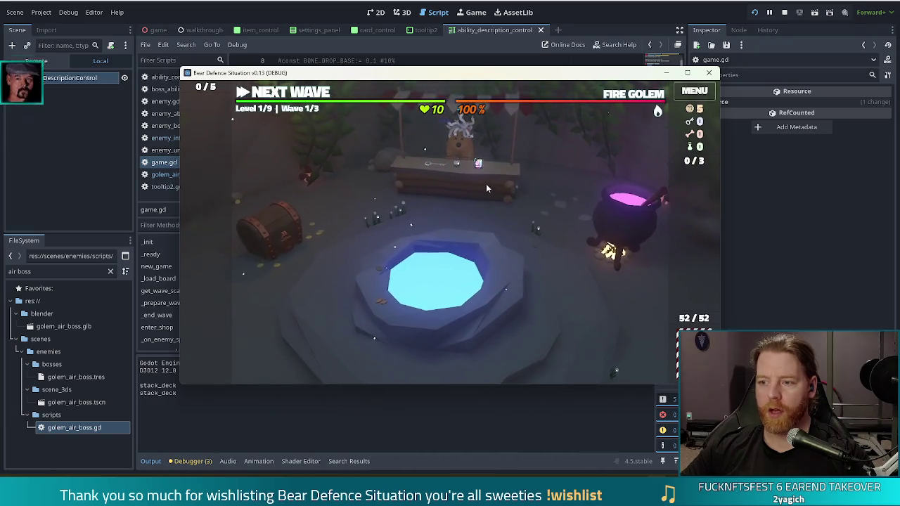
# - Buy a Key in the shop, then return to the map with a hand dealt
pyautogui.click(485, 184)
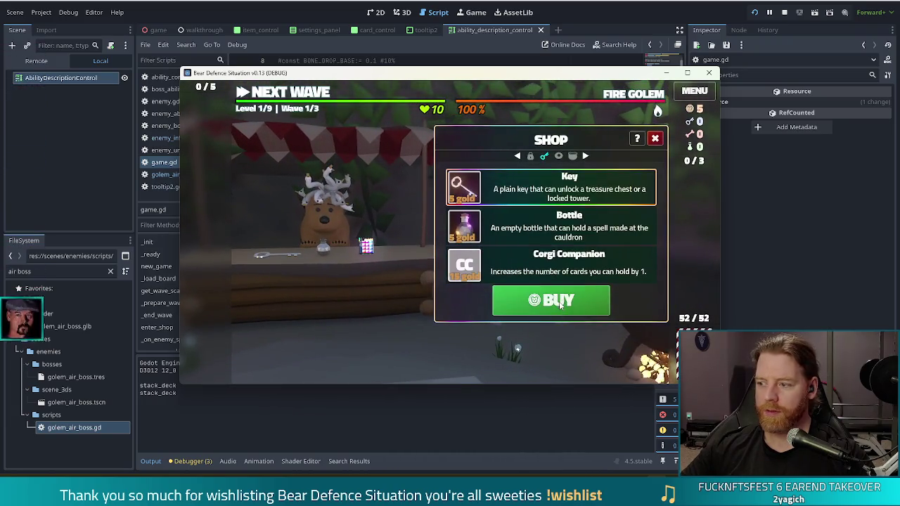
pyautogui.click(561, 302)
pyautogui.click(654, 138)
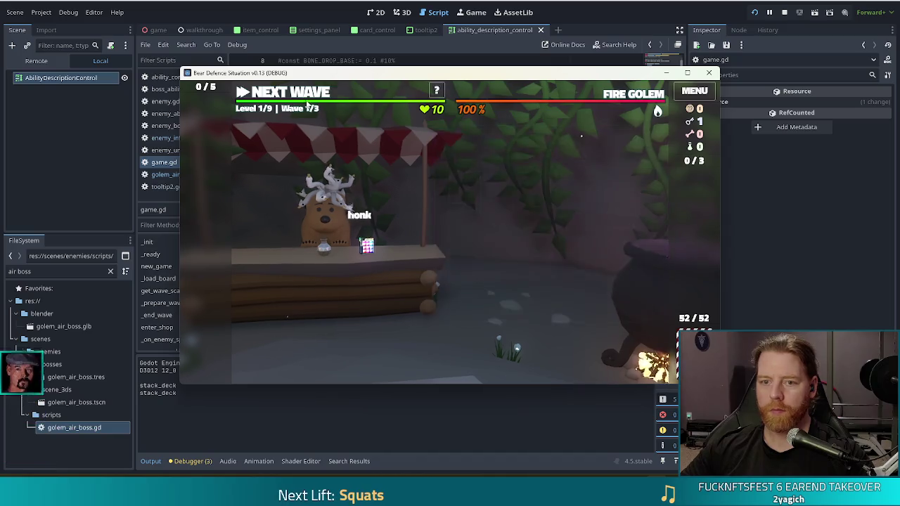
pyautogui.click(294, 97)
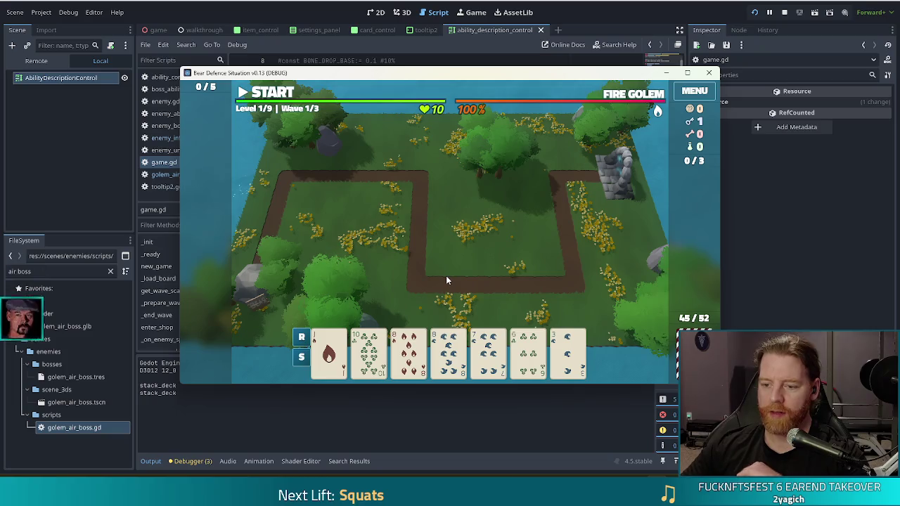
# - Play a first hand, then play a Straight for a Ballista and cancel its placement
pyautogui.click(489, 349)
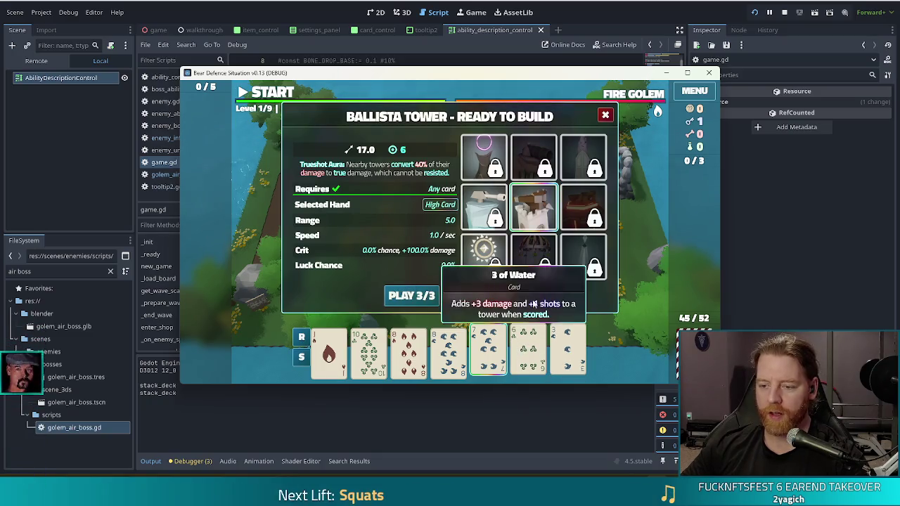
pyautogui.press('space')
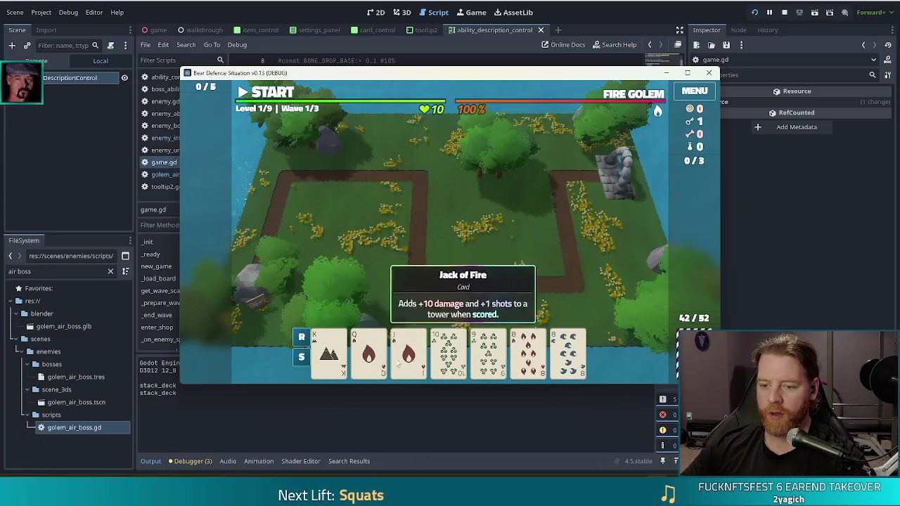
pyautogui.click(488, 351)
pyautogui.click(448, 352)
pyautogui.click(409, 351)
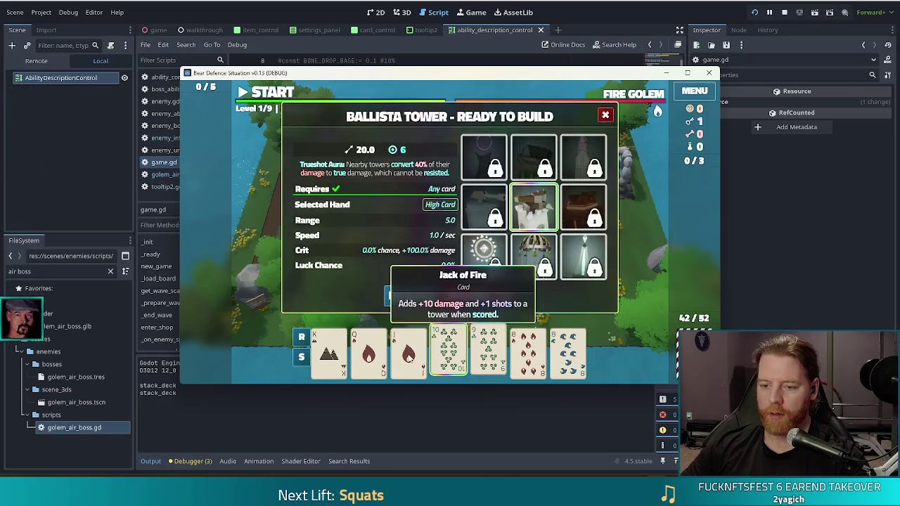
pyautogui.click(369, 352)
pyautogui.click(330, 351)
pyautogui.click(415, 298)
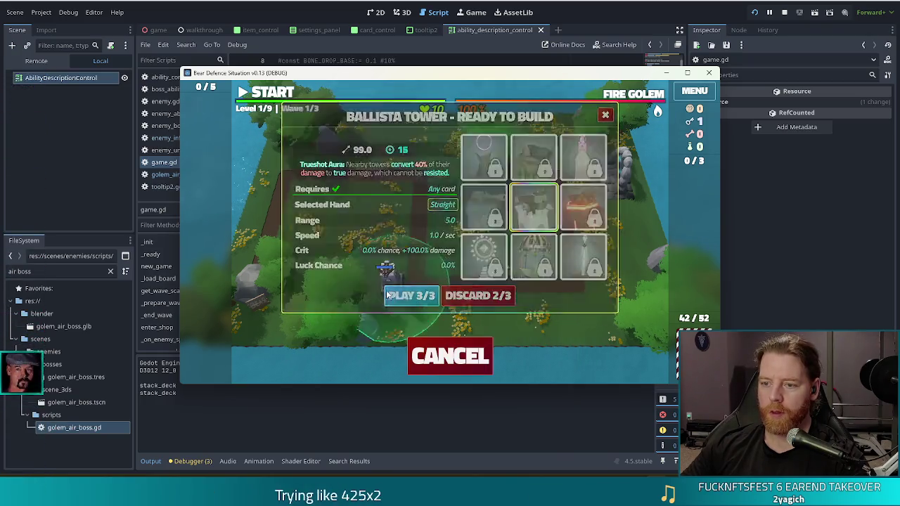
pyautogui.rightClick(362, 236)
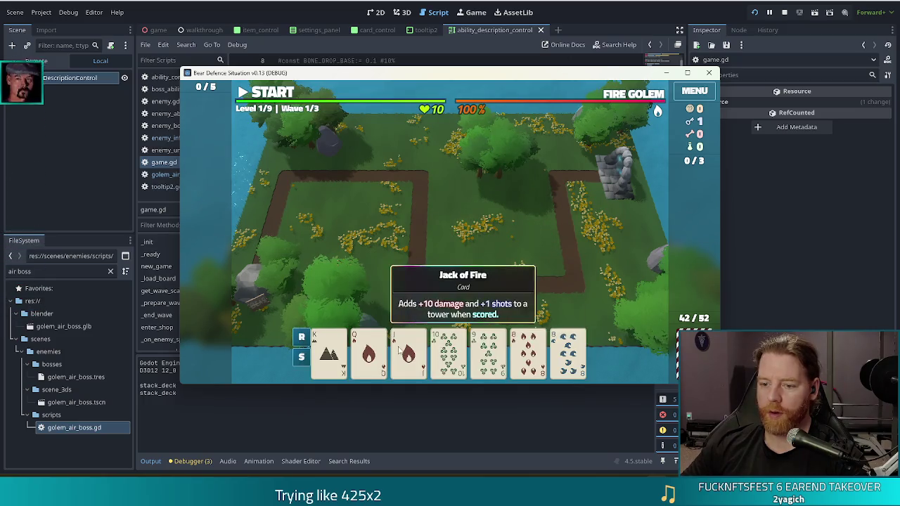
# - Unlock the Lightning Tower with the Key and place it inside the path loop via a Straight
pyautogui.click(448, 351)
pyautogui.click(595, 273)
pyautogui.click(488, 352)
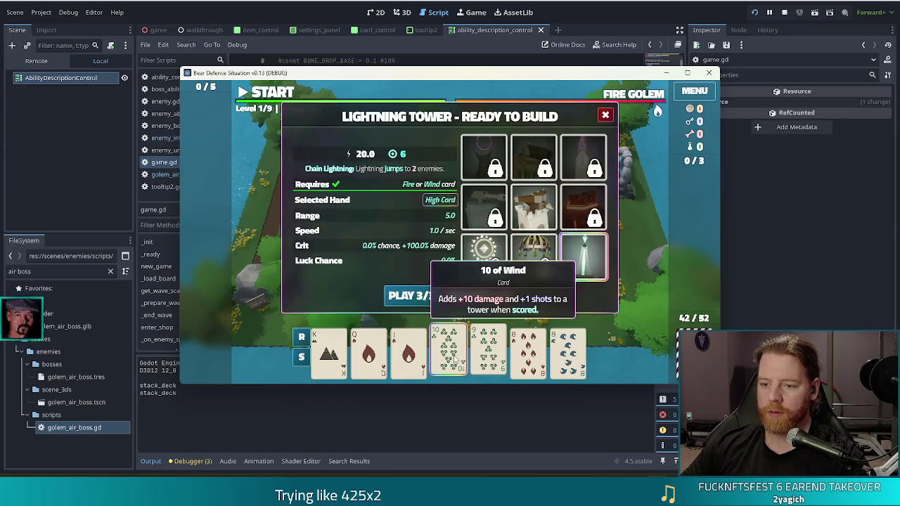
pyautogui.click(409, 351)
pyautogui.click(368, 351)
pyautogui.click(329, 351)
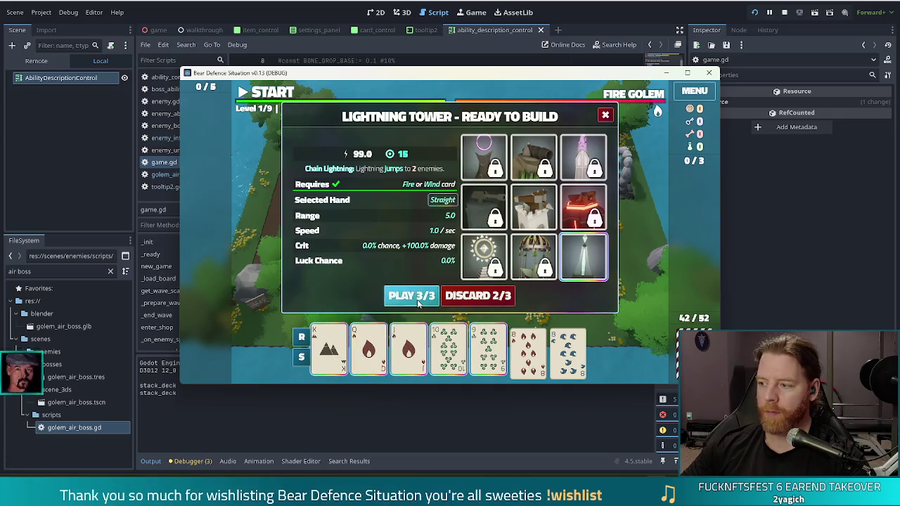
pyautogui.click(411, 295)
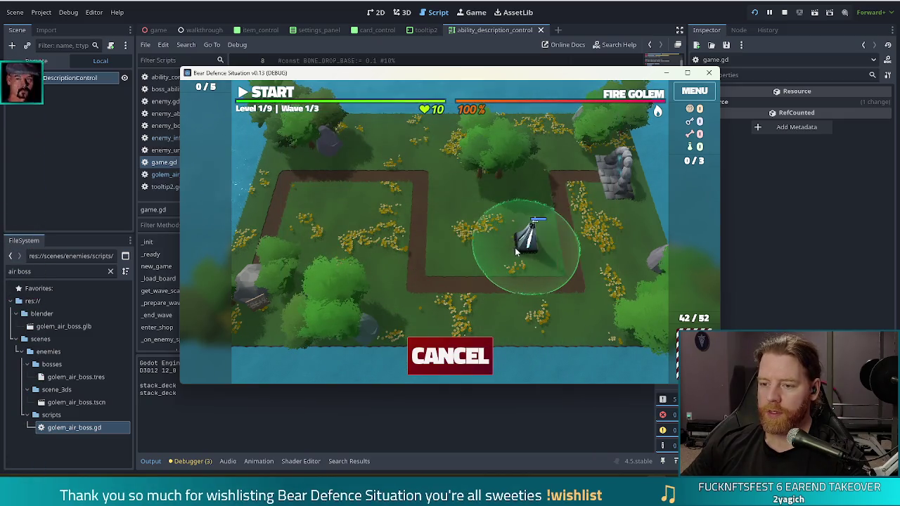
pyautogui.click(522, 247)
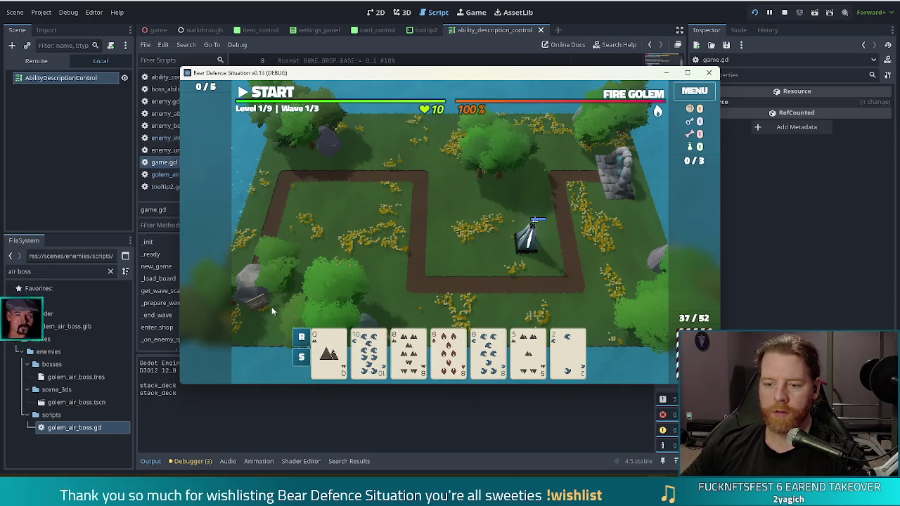
# - Play three 8s to build a second tower beside the first, then start wave 1
pyautogui.click(413, 358)
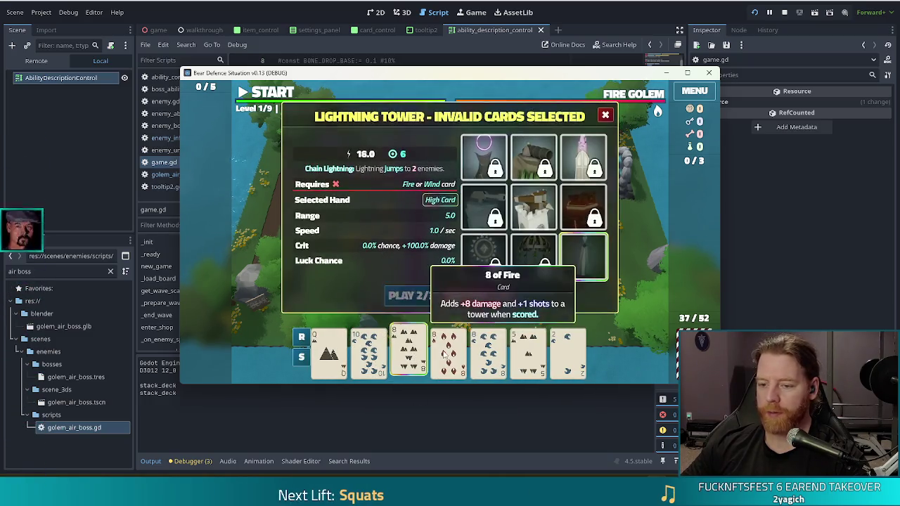
pyautogui.click(413, 296)
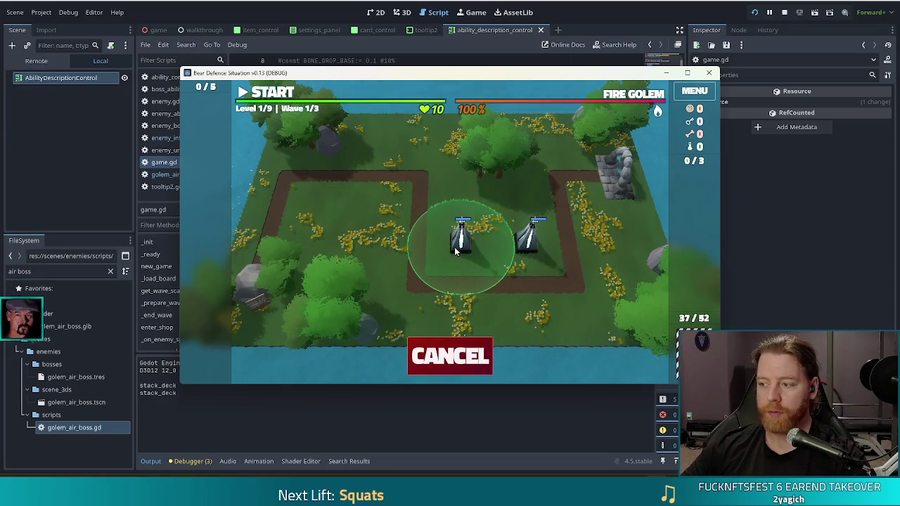
pyautogui.click(455, 251)
pyautogui.press('space')
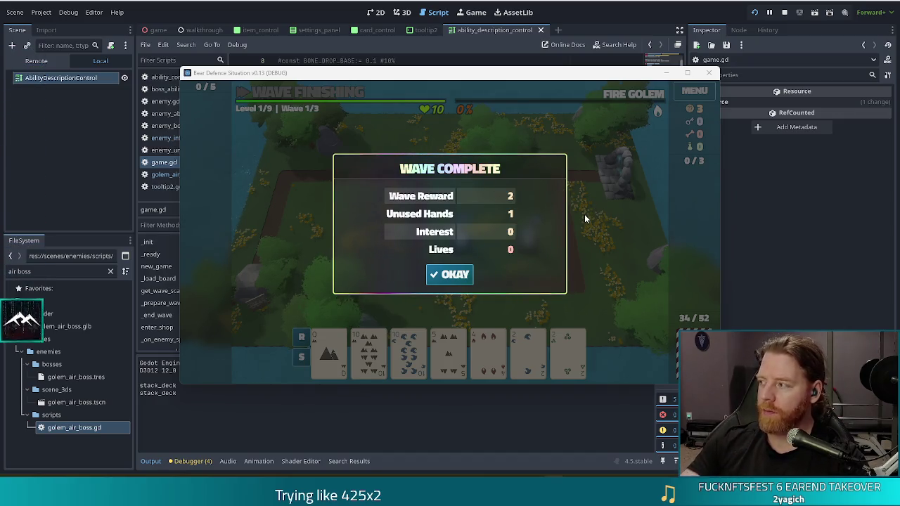
# - Dismiss the Wave 1 and Wave 2 results to advance to Wave 3/3
pyautogui.click(456, 276)
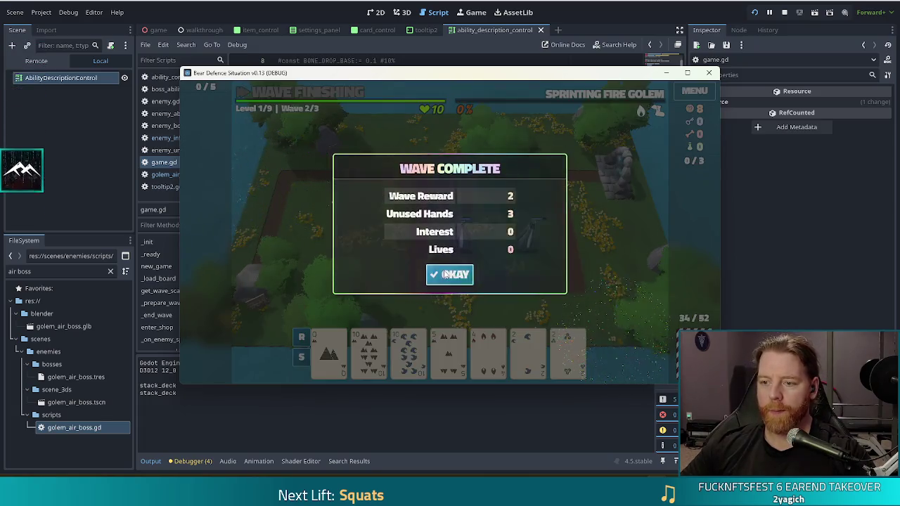
pyautogui.click(450, 274)
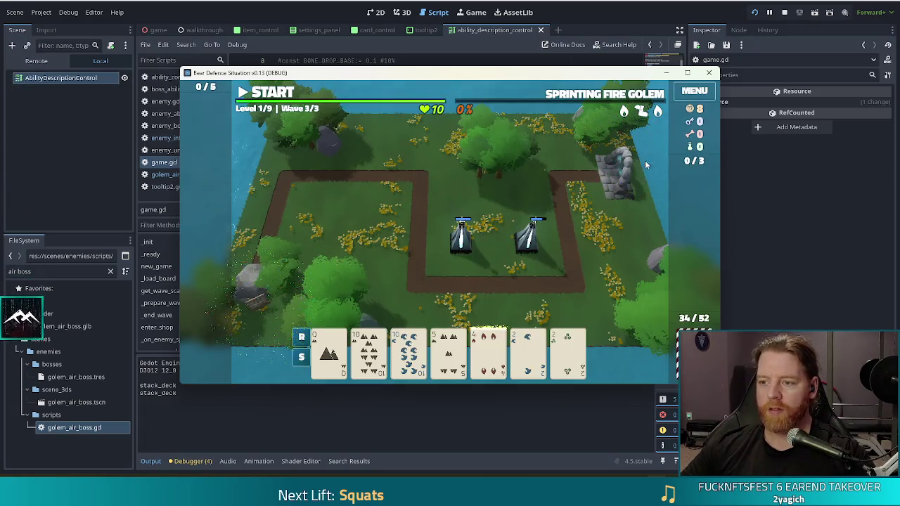
pyautogui.moveTo(658, 116)
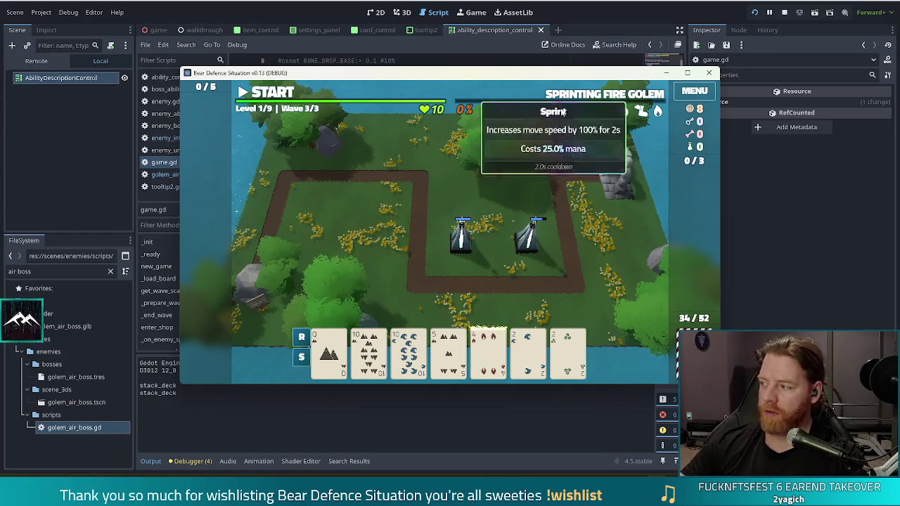
pyautogui.moveTo(487, 357)
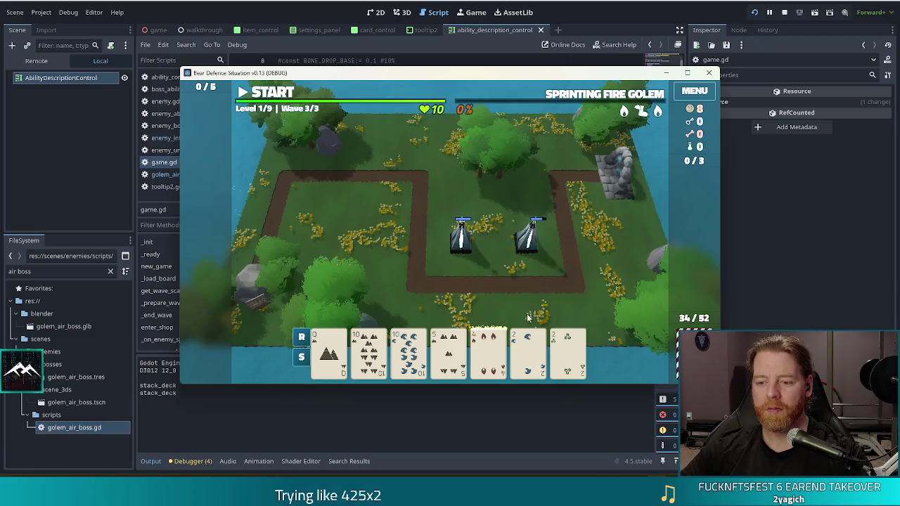
# - Discard the 2 of Water and 2 of Wind pair, then the 8 of Wind and 3 of Fire
pyautogui.click(527, 346)
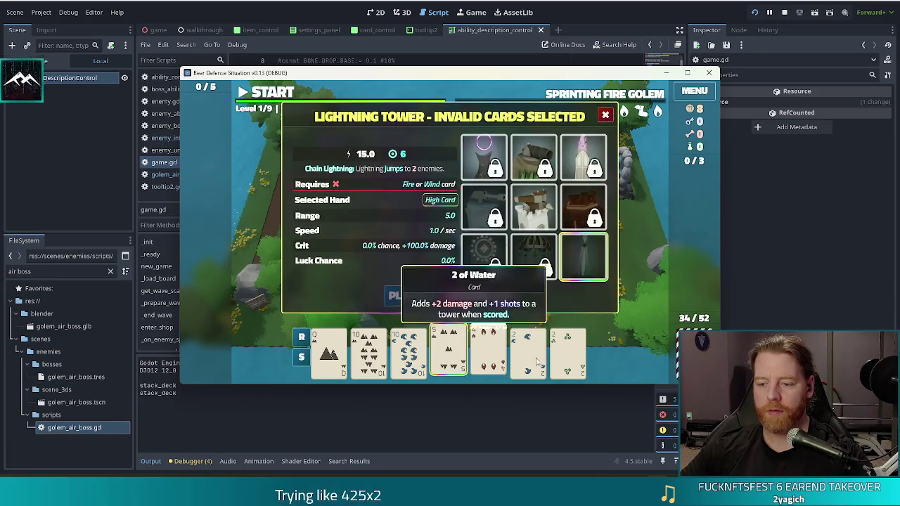
pyautogui.click(560, 335)
pyautogui.click(479, 294)
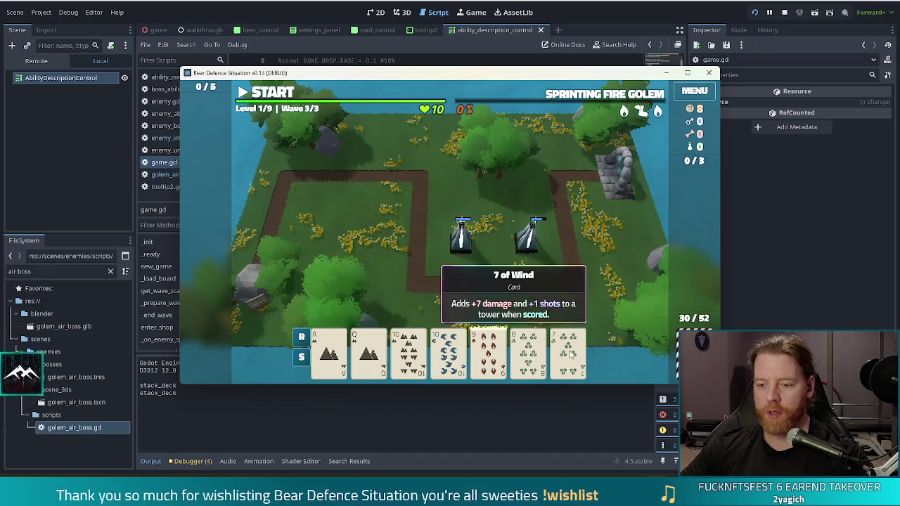
pyautogui.click(529, 348)
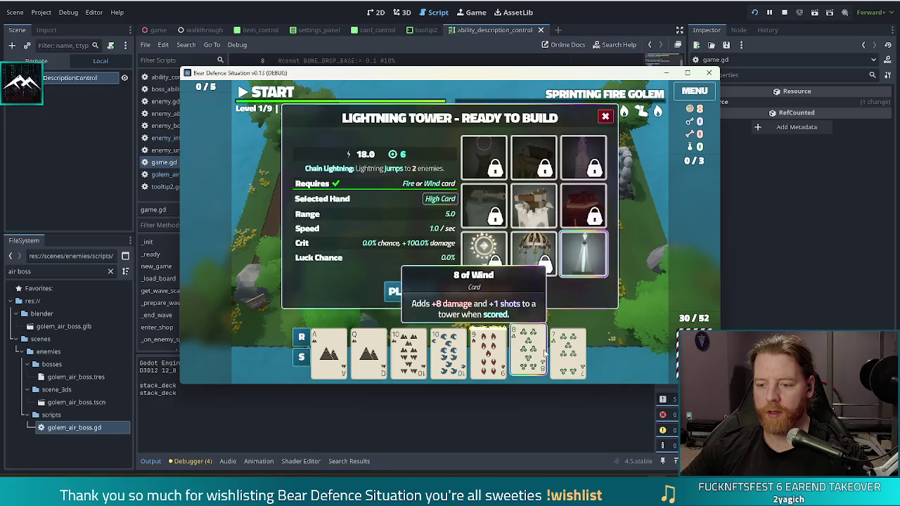
pyautogui.click(437, 294)
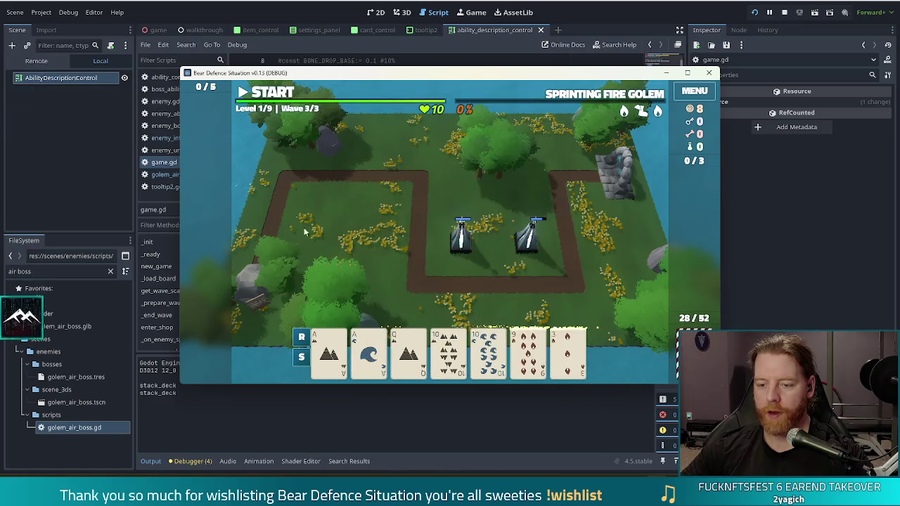
pyautogui.click(567, 346)
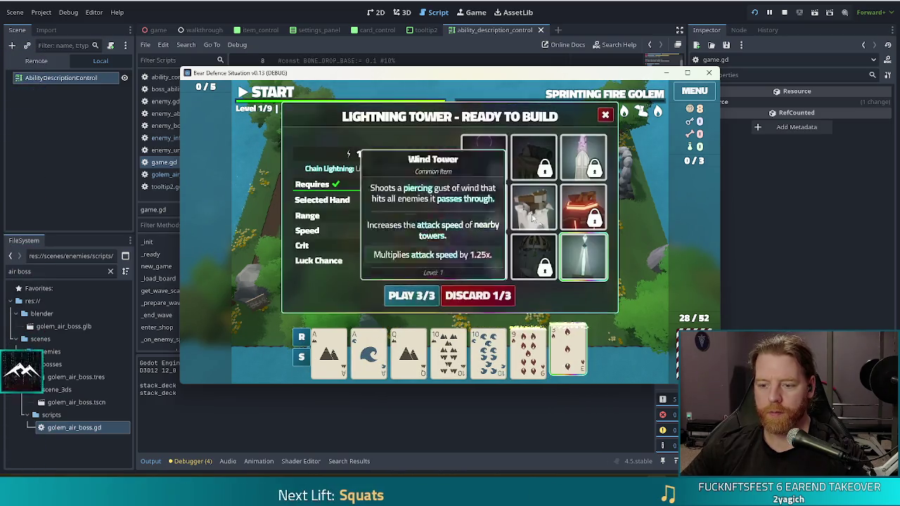
pyautogui.click(482, 294)
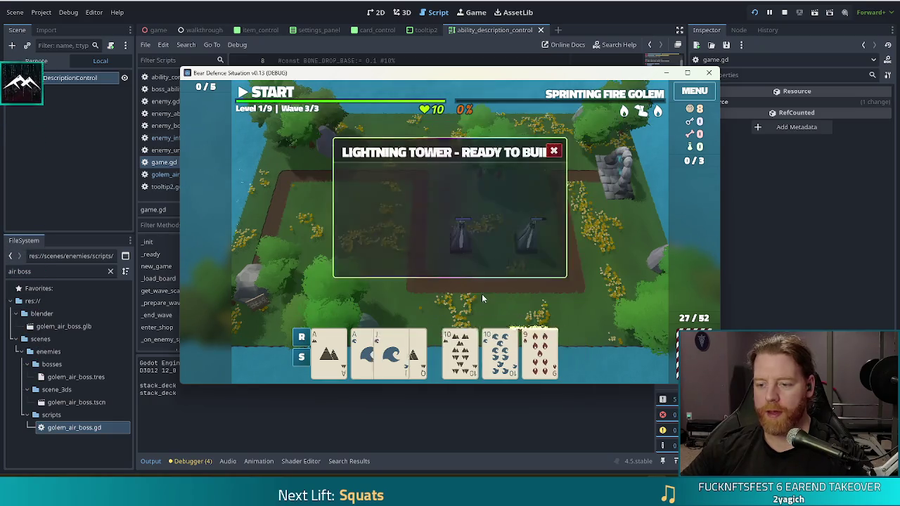
# - Play the 9 of Fire and place the third tower near the upper-left path bend
pyautogui.click(568, 348)
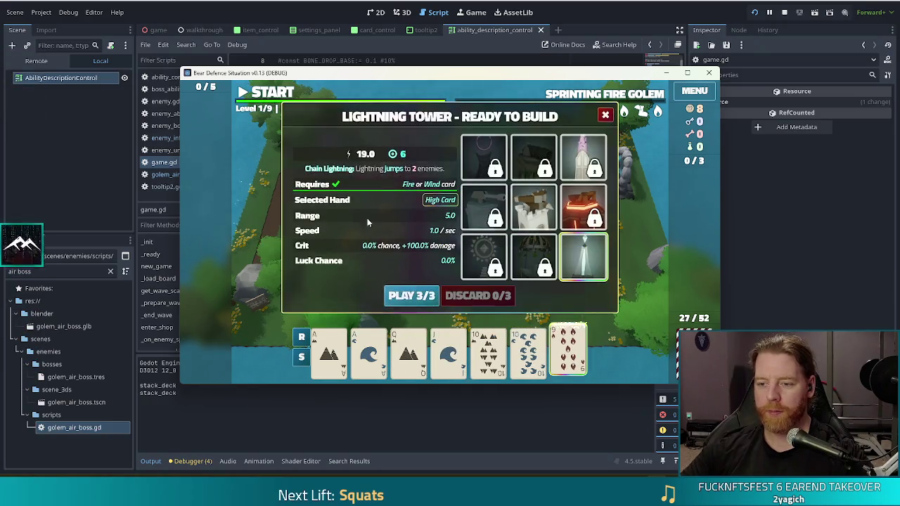
pyautogui.click(407, 296)
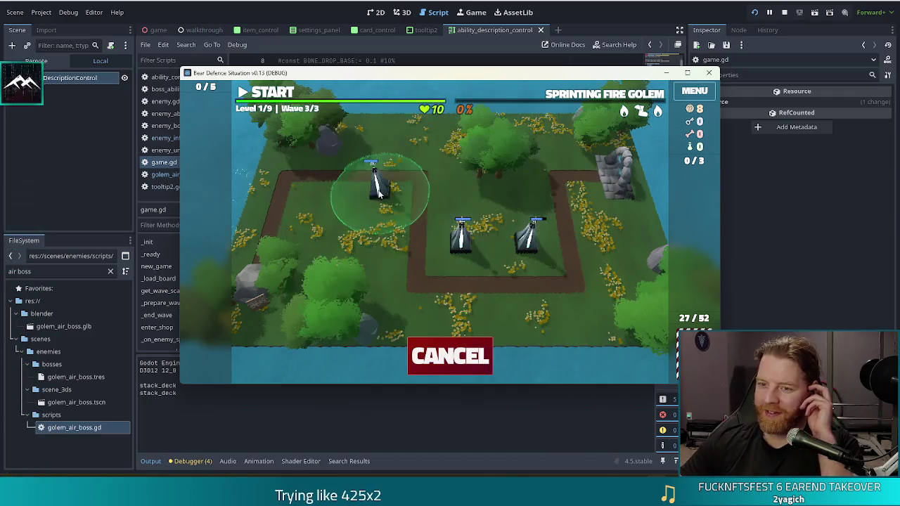
pyautogui.click(373, 197)
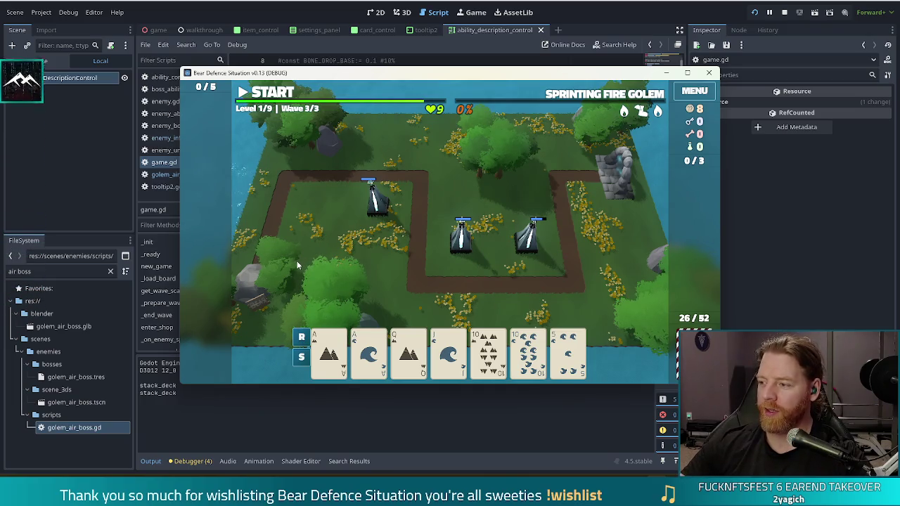
pyautogui.moveTo(373, 359)
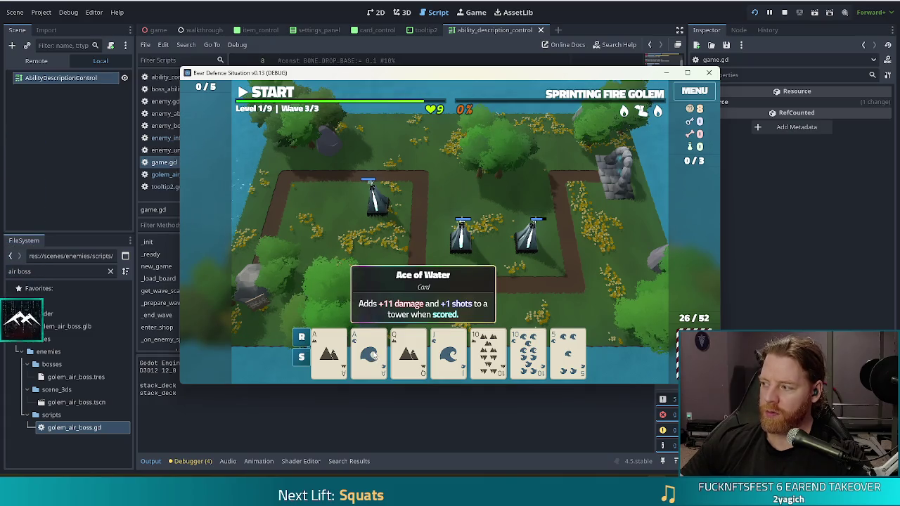
pyautogui.moveTo(410, 355)
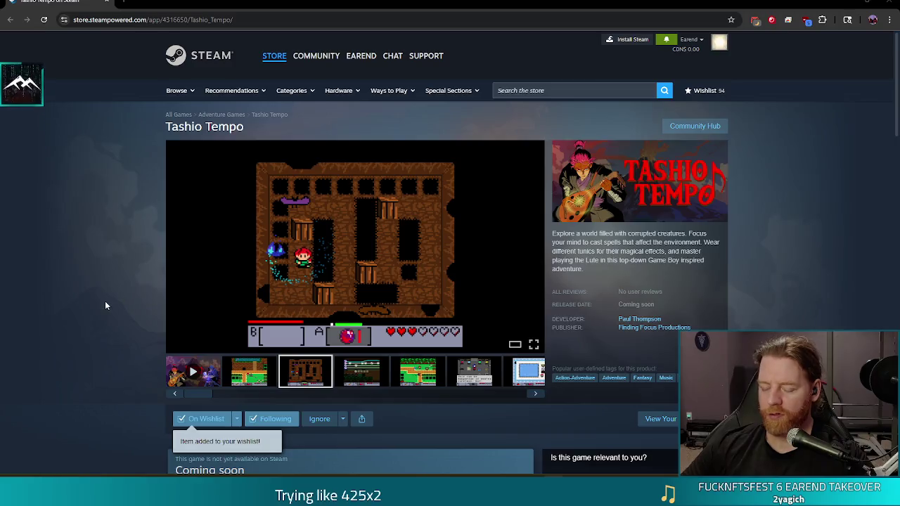
# - Start the Tashio Tempo announcement trailer and switch it to full screen
pyautogui.click(195, 378)
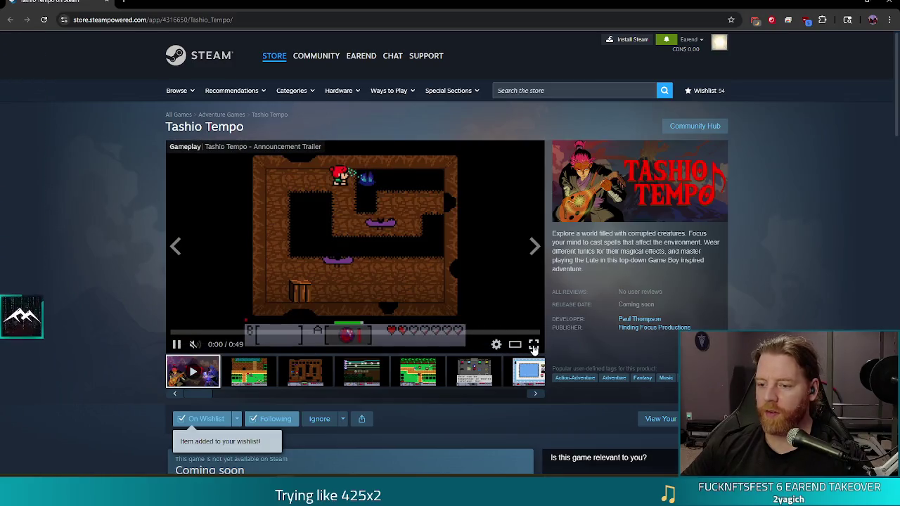
pyautogui.click(532, 345)
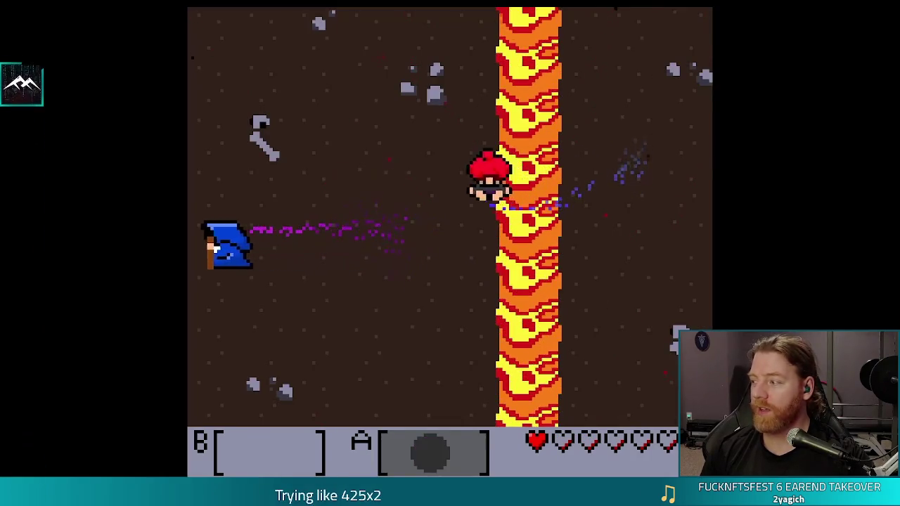
# - Try the Return, X and Z keys on the trailer, then exit full screen with Esc
pyautogui.press('Return')
pyautogui.press('x')
pyautogui.press('z')
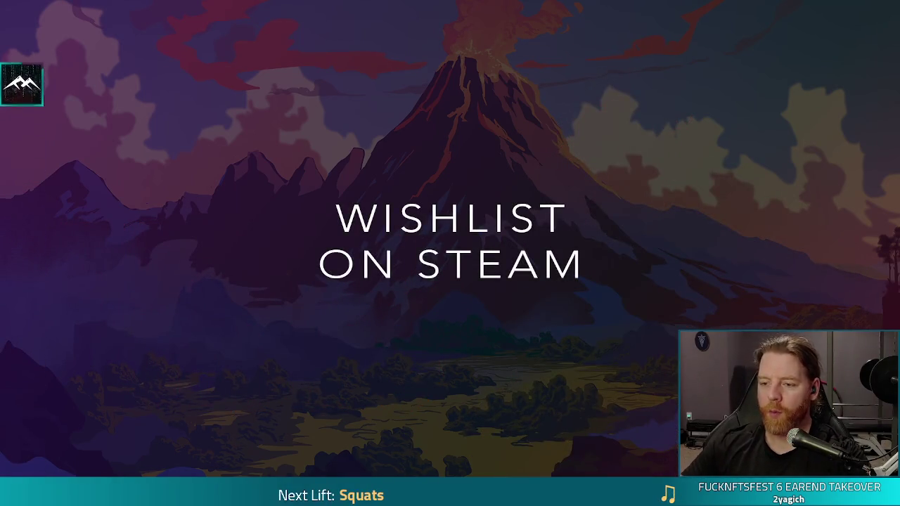
pyautogui.press('Escape')
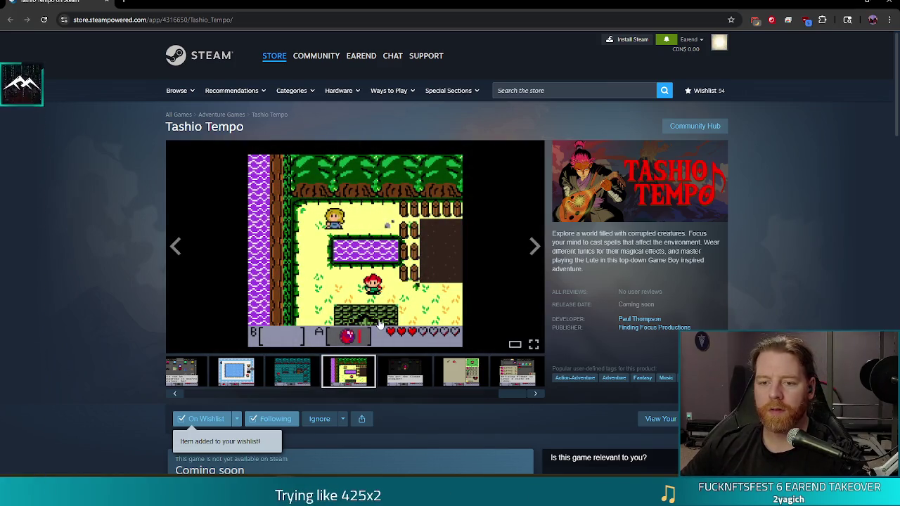
# - Close the browser window and stop the running game in Godot
pyautogui.click(892, 3)
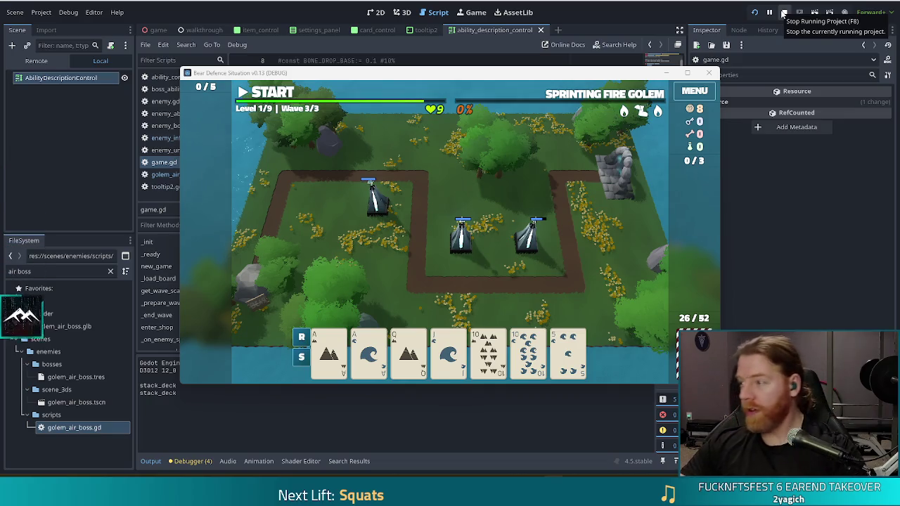
pyautogui.click(782, 13)
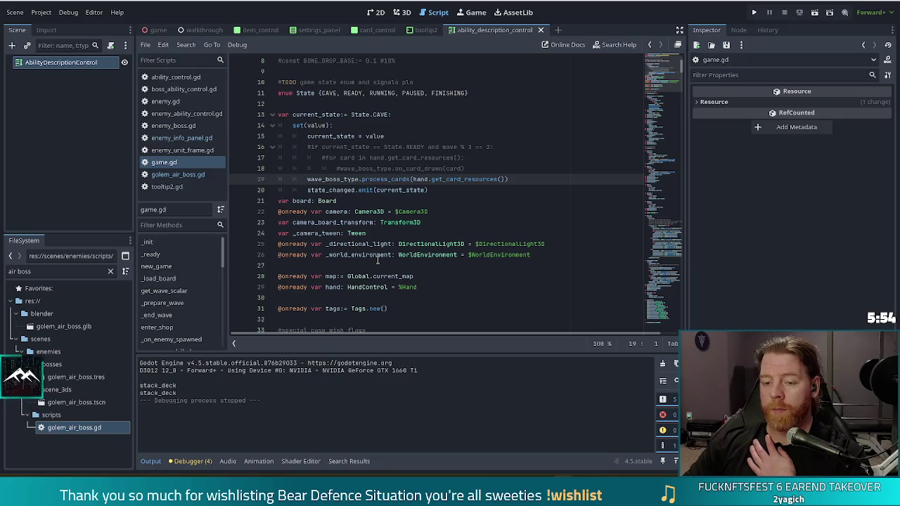
# - Filter the FileSystem dock for 'card.g' and open card.gd in the script editor
pyautogui.click(378, 264)
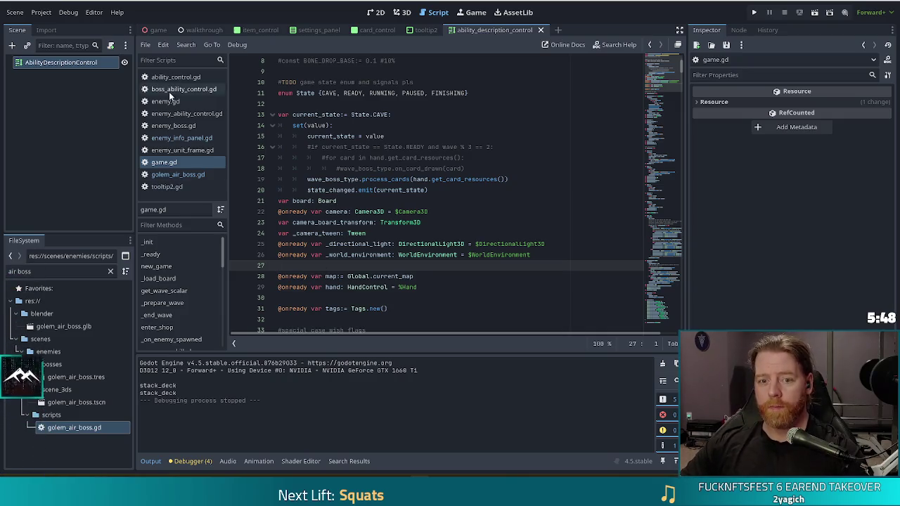
pyautogui.click(5, 271)
pyautogui.write('card.g')
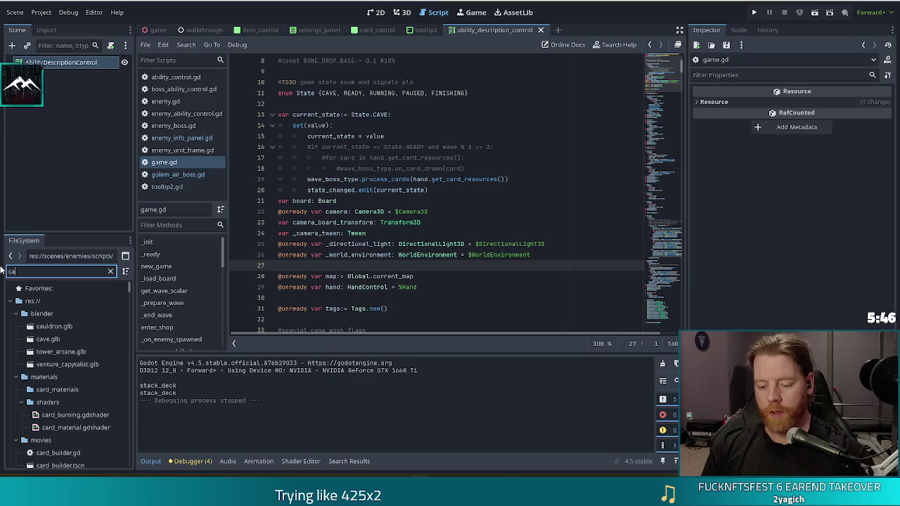
pyautogui.press('Down')
pyautogui.press('Return')
pyautogui.click(42, 272)
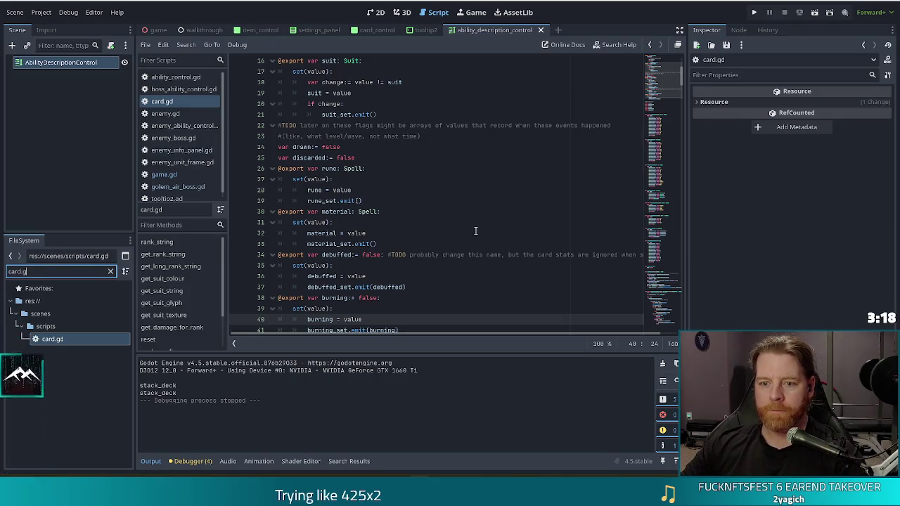
# - Scroll down to inspect the debuffed property setter and the end of the burning setter
pyautogui.scroll(-3, 522, 228)
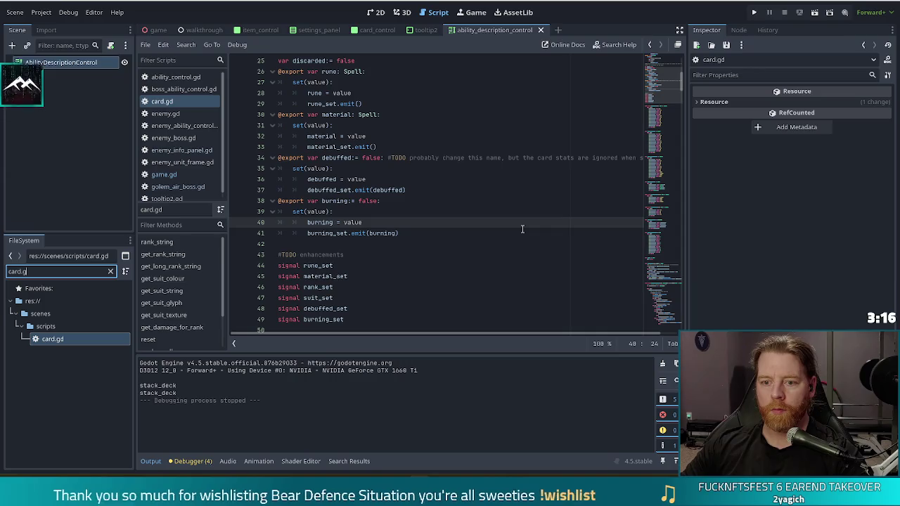
pyautogui.click(363, 182)
pyautogui.moveTo(322, 158); pyautogui.dragTo(354, 189)
pyautogui.click(340, 158)
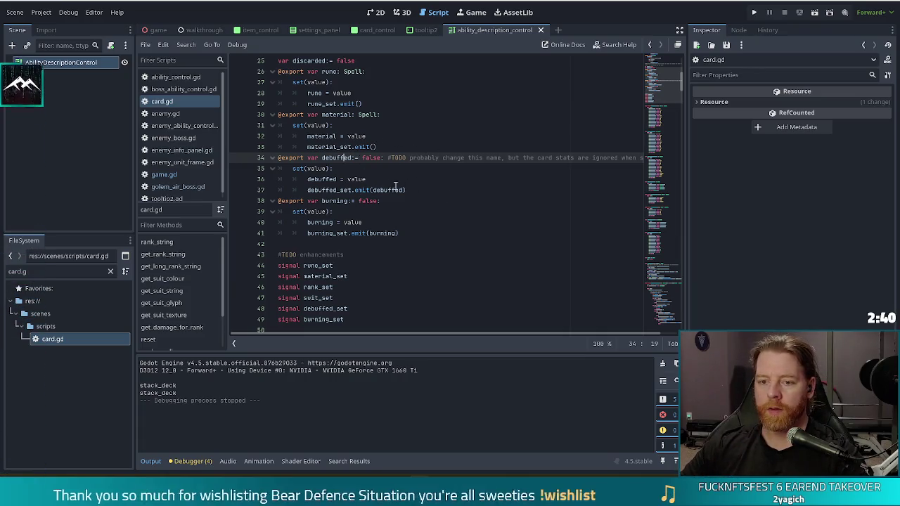
pyautogui.click(439, 235)
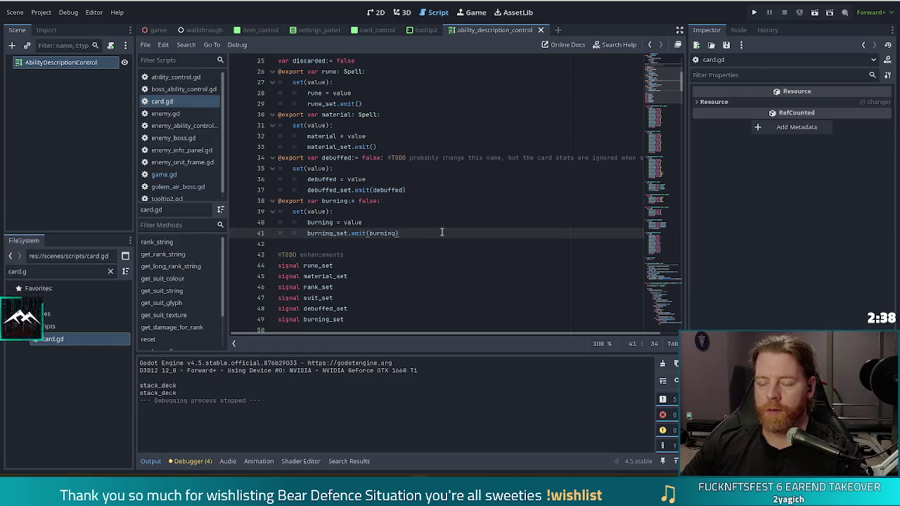
pyautogui.press('Return')
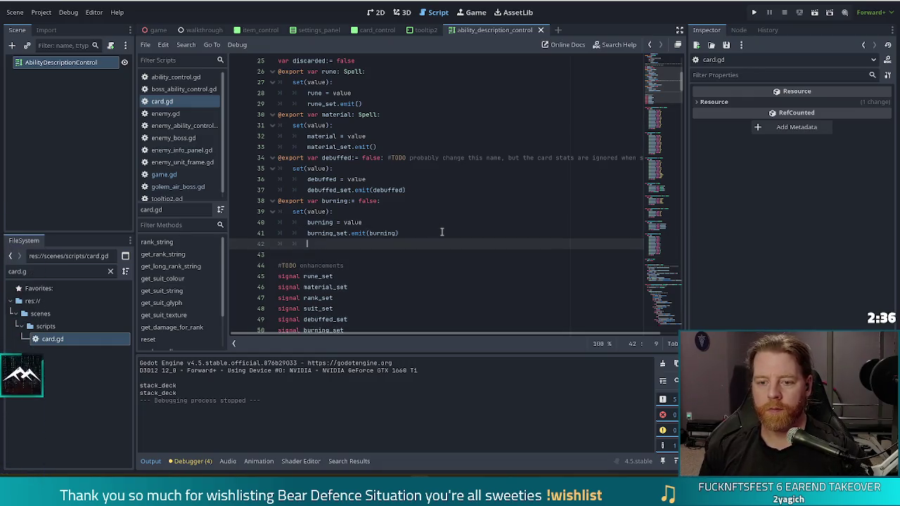
pyautogui.press('BackSpace')
pyautogui.press('BackSpace')
pyautogui.write('@export va')
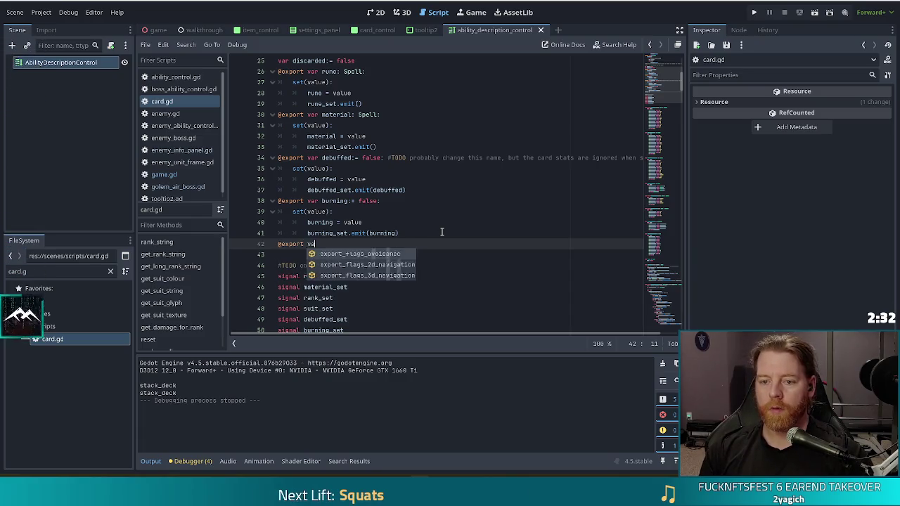
pyautogui.write('r storming')
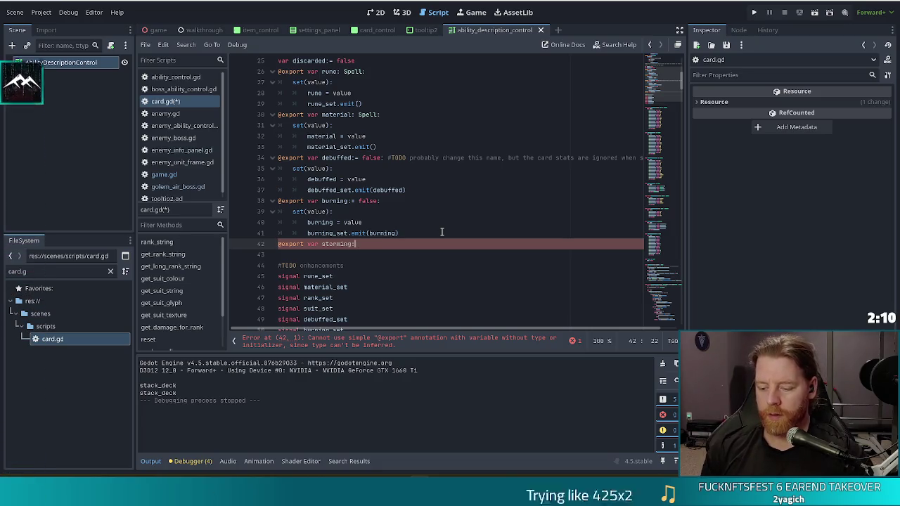
# - Append ':=' to the storming declaration on line 42
pyautogui.write(':=')
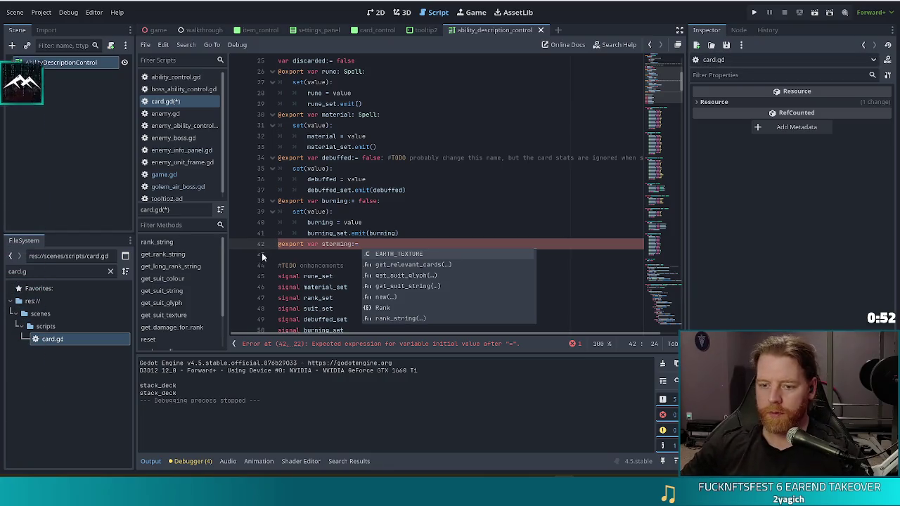
# - Give storming a set(value) setter that assigns value and emits storming_set(storming), then save card.gd
pyautogui.click(377, 242)
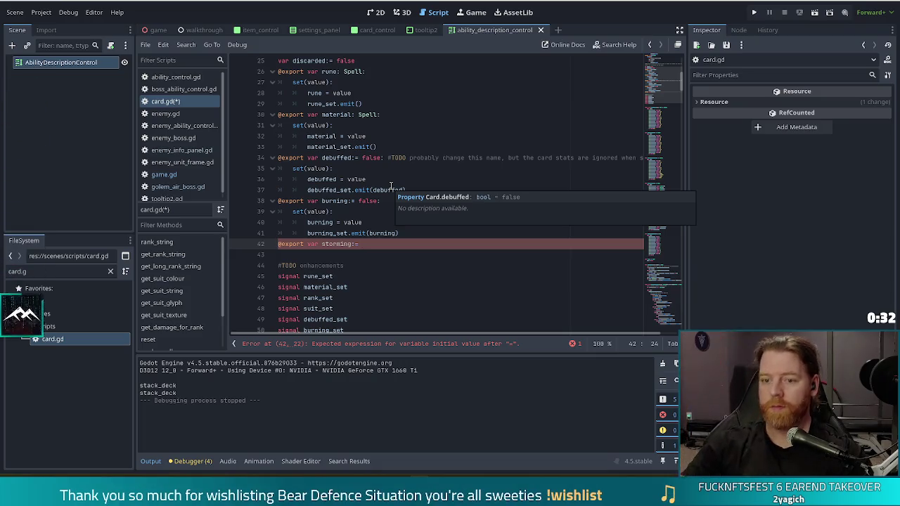
pyautogui.write(':')
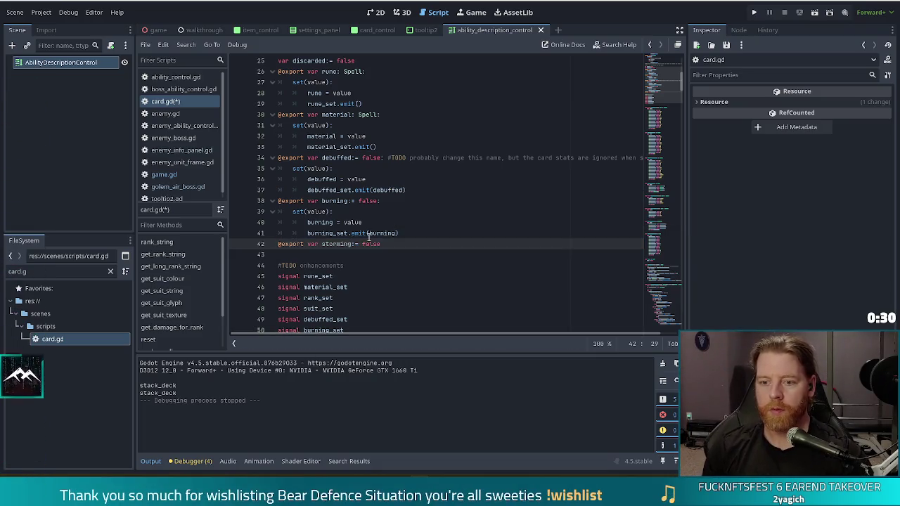
pyautogui.press('Return')
pyautogui.write('set(value):')
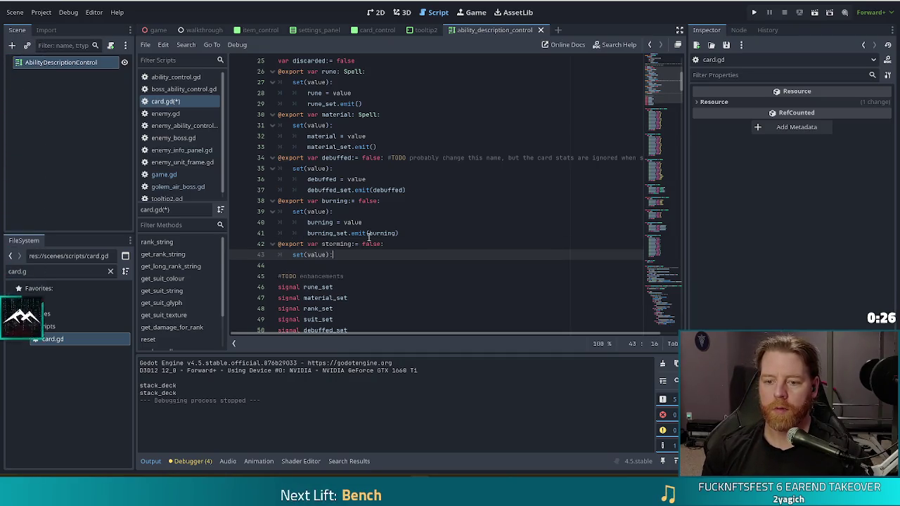
pyautogui.press('Return')
pyautogui.write('stormin')
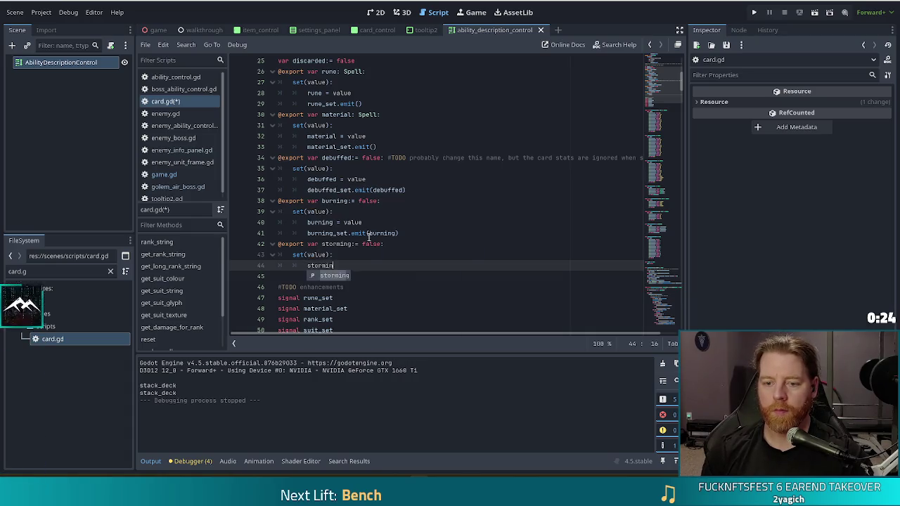
pyautogui.press('Return')
pyautogui.write('= value')
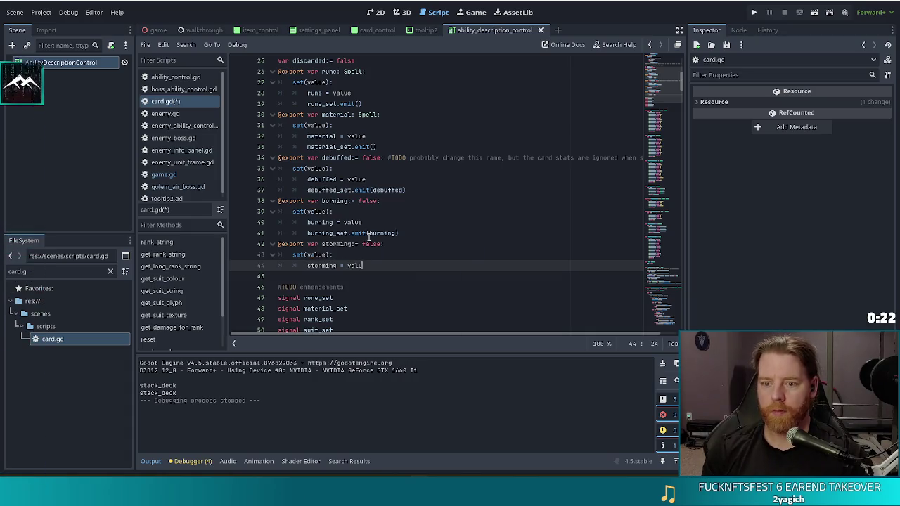
pyautogui.press('Return')
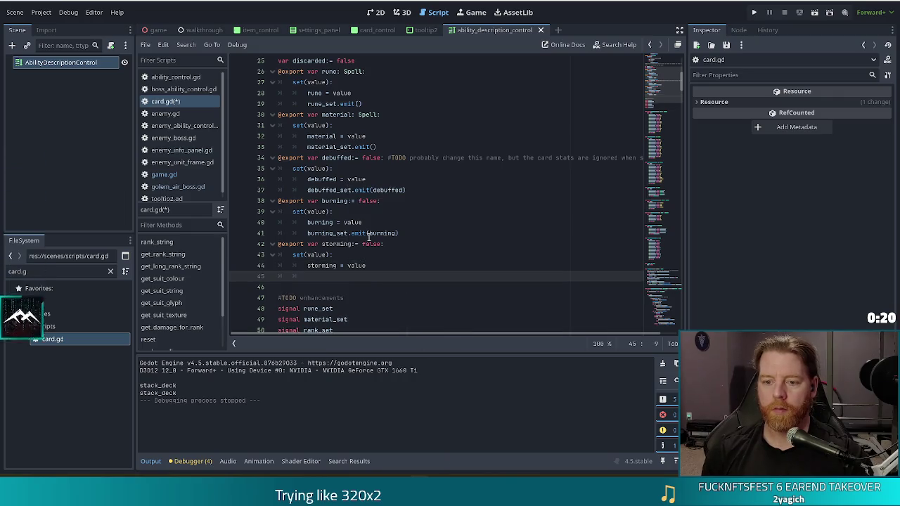
pyautogui.write('torming_set')
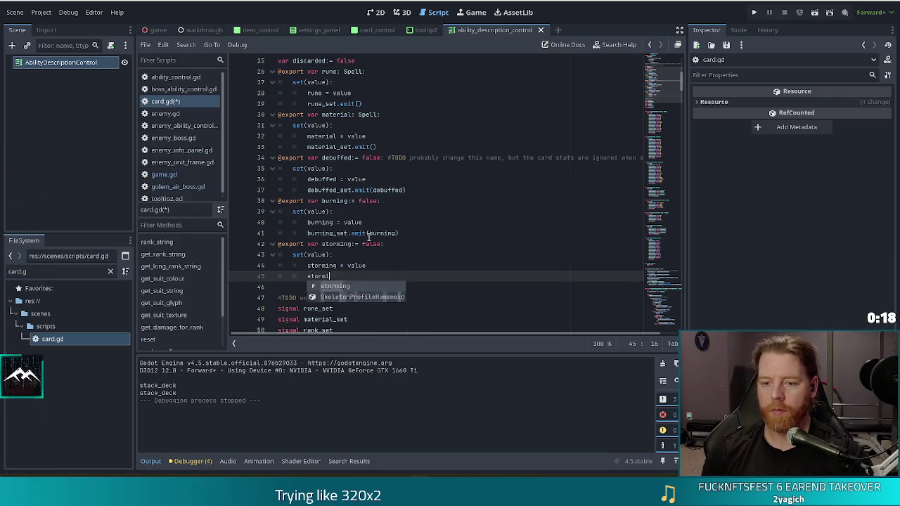
pyautogui.write('.emit')
pyautogui.write('(storm')
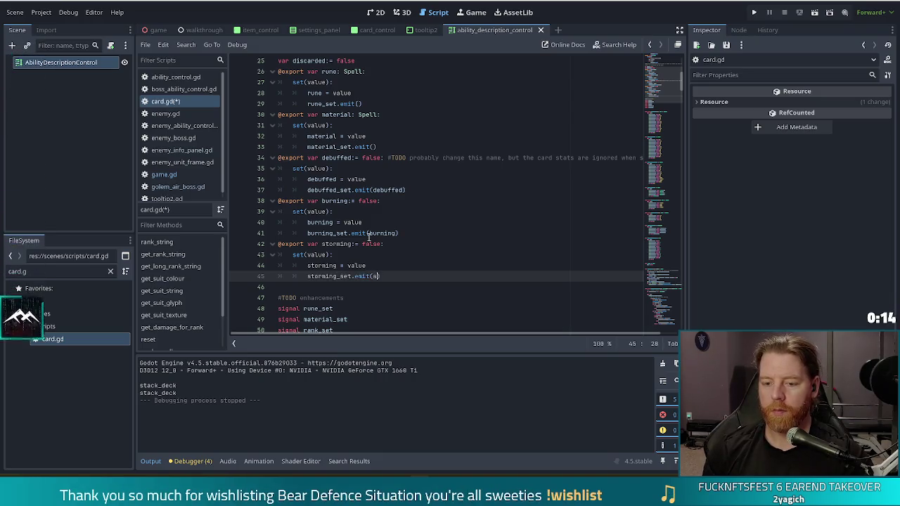
pyautogui.write('ing)')
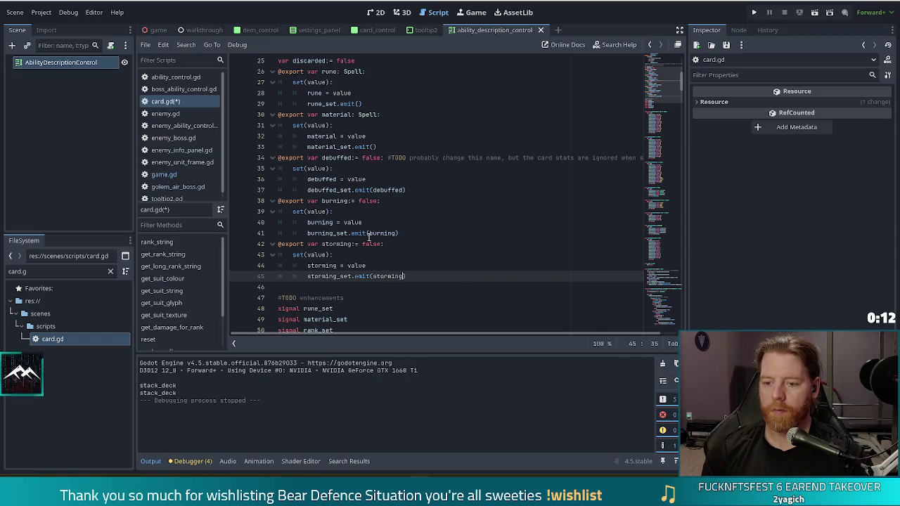
pyautogui.hotkey('ctrl', 's')
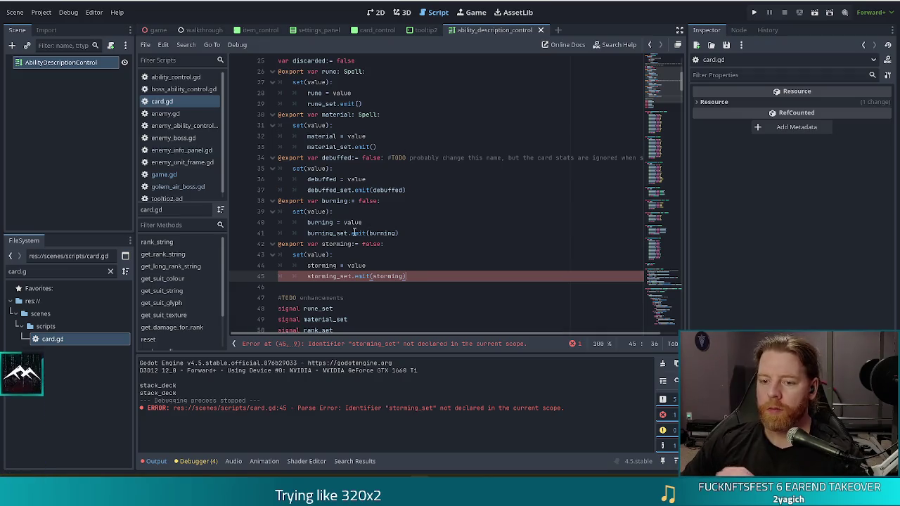
pyautogui.moveTo(353, 233)
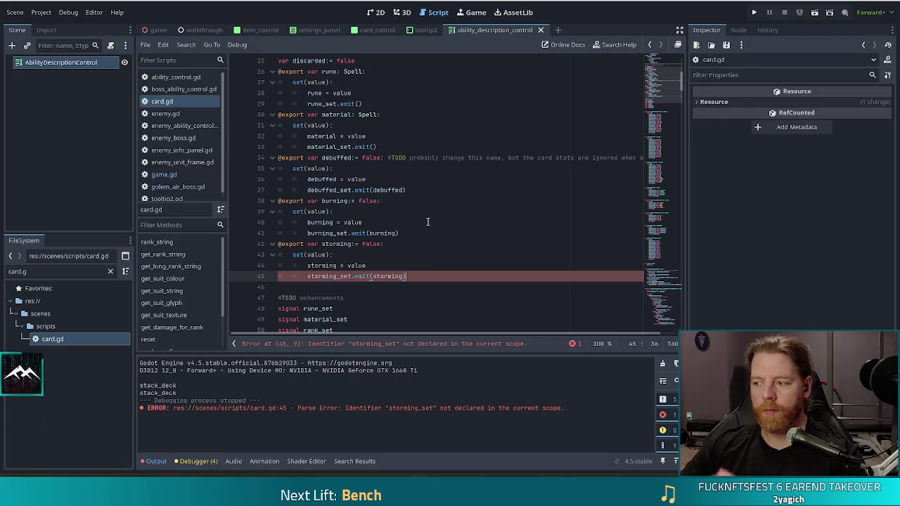
pyautogui.moveTo(357, 189)
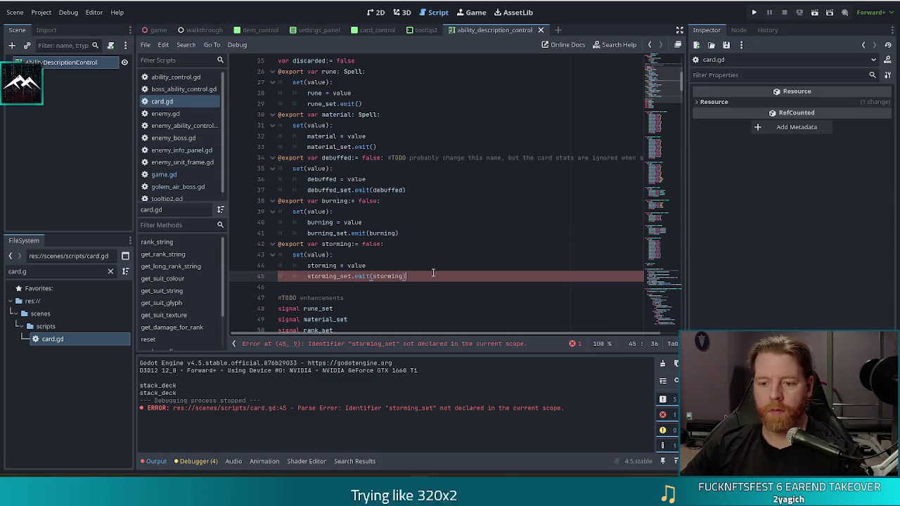
# - Duplicate 'signal burning_set' as 'signal storming_set' and save card.gd
pyautogui.scroll(-5, 337, 204)
pyautogui.moveTo(357, 203); pyautogui.dragTo(369, 191)
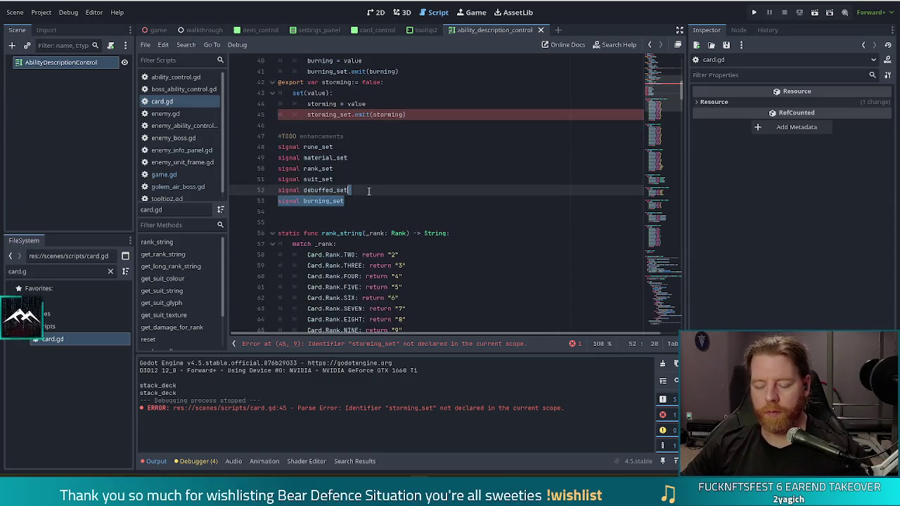
pyautogui.hotkey('ctrl', 'shift', 'd')
pyautogui.hotkey('ctrl', 'shift', 'Left')
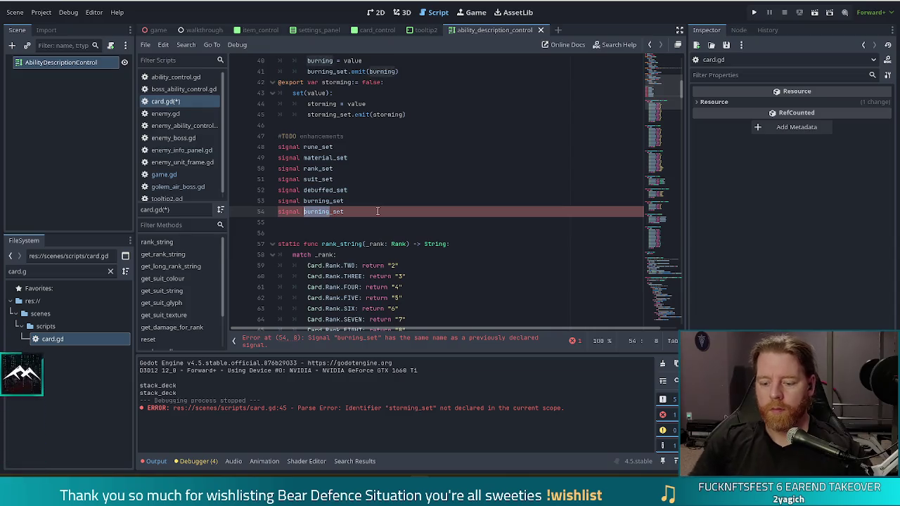
pyautogui.write('storming')
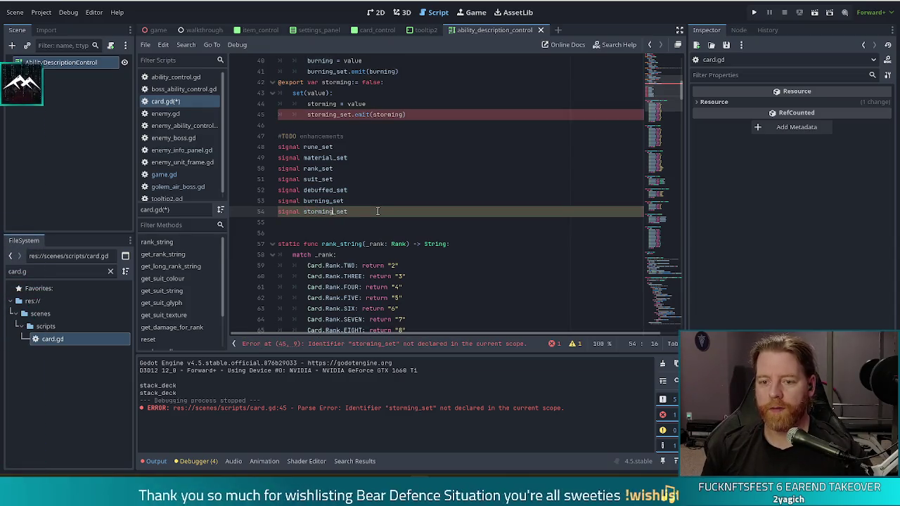
pyautogui.hotkey('ctrl', 's')
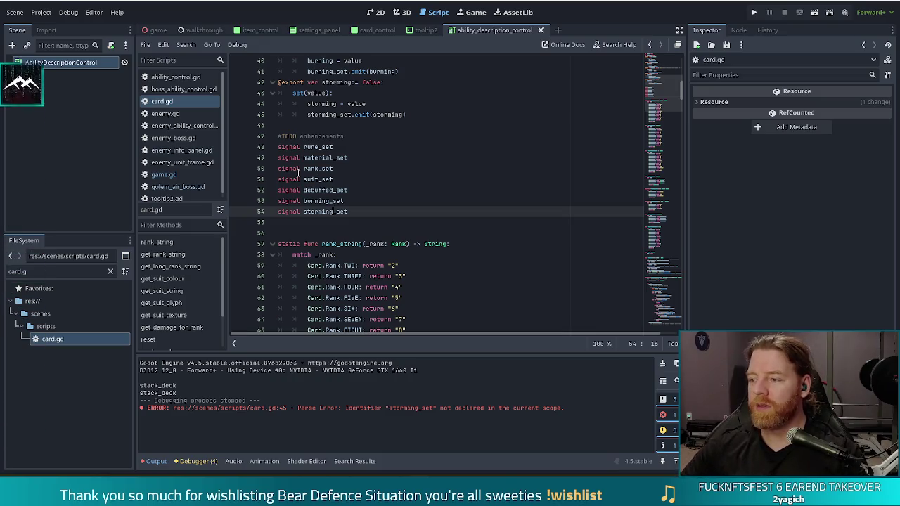
# - Review the enhancement signal declarations and begin filtering project files for card_control
pyautogui.click(384, 208)
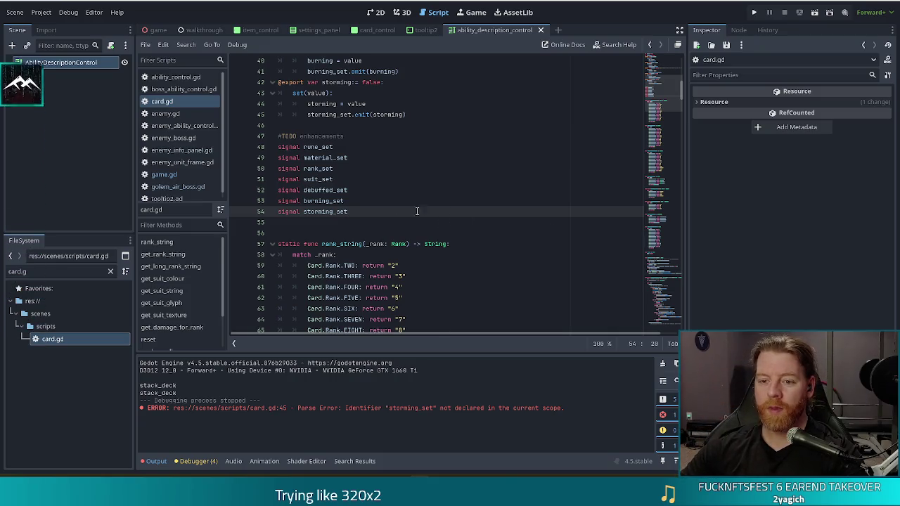
pyautogui.click(386, 191)
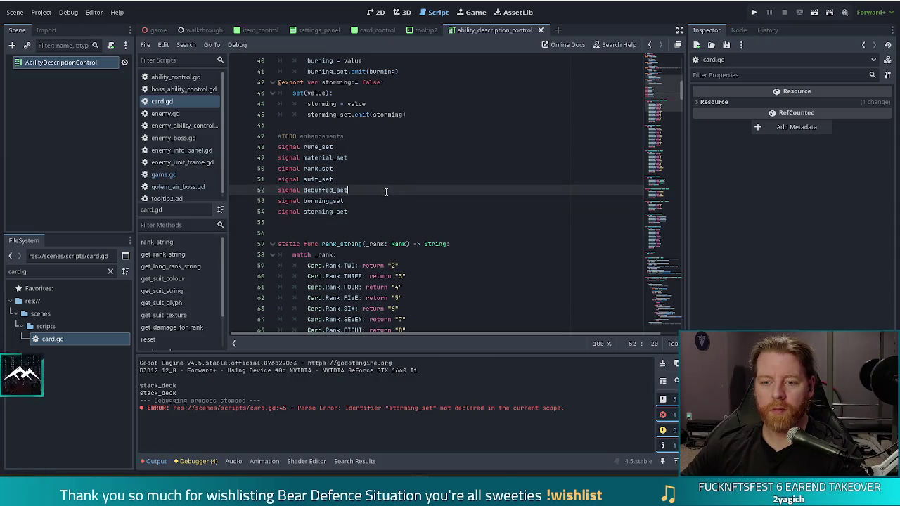
pyautogui.click(434, 133)
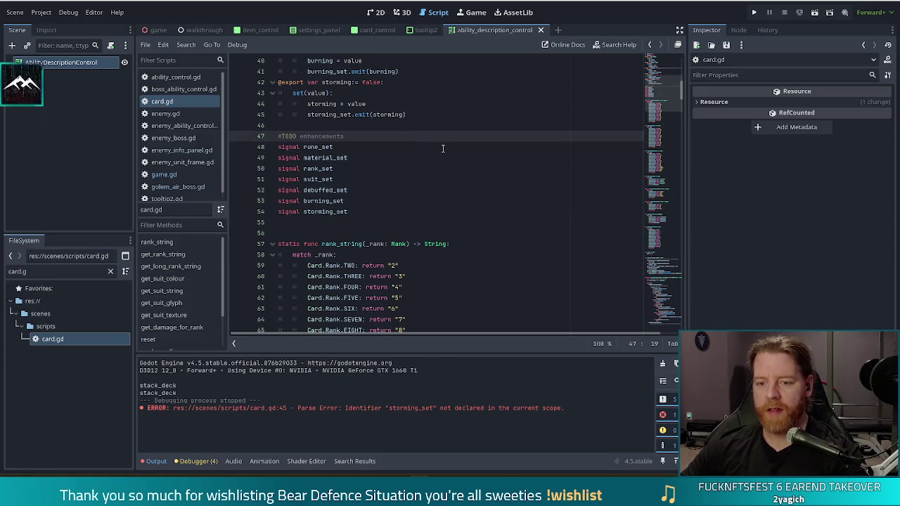
pyautogui.scroll(3, 401, 156)
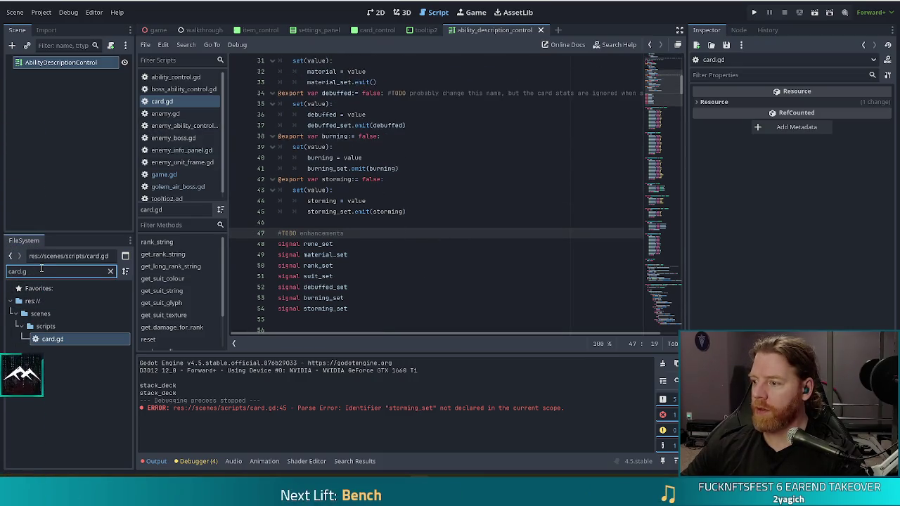
pyautogui.press('BackSpace')
pyautogui.press('BackSpace')
# - Find and open the card_control scene, then inspect the material_set signal in card.gd
pyautogui.write('_control')
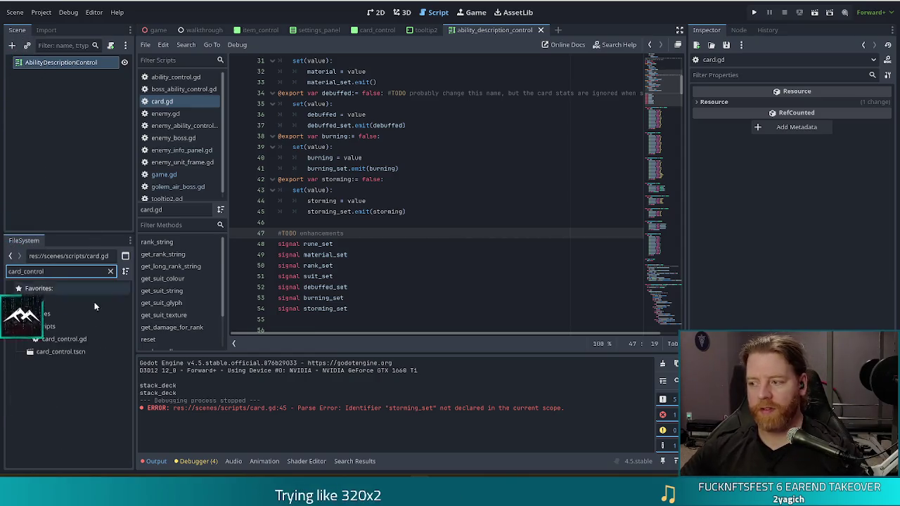
pyautogui.doubleClick(62, 352)
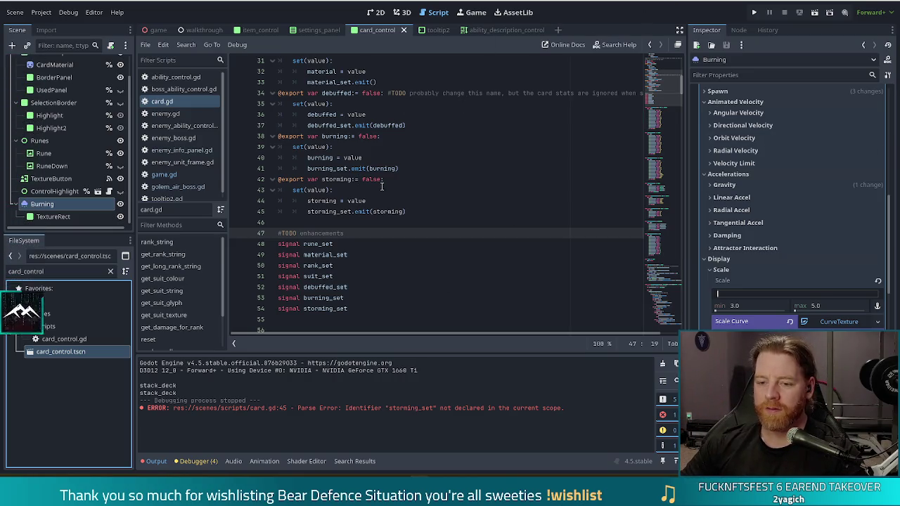
pyautogui.click(398, 255)
# - Check the storming_set line under burning_set, then select the Burning particle node
pyautogui.scroll(-3, 466, 237)
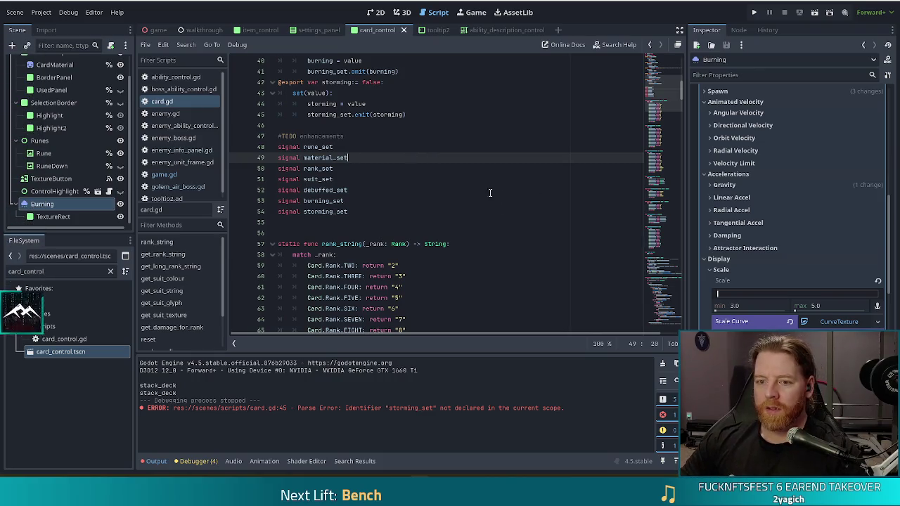
pyautogui.click(437, 190)
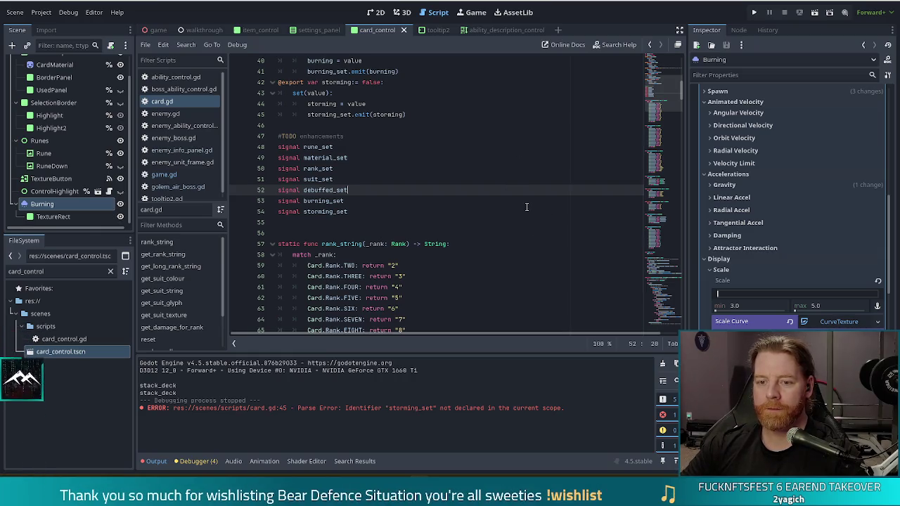
pyautogui.click(362, 201)
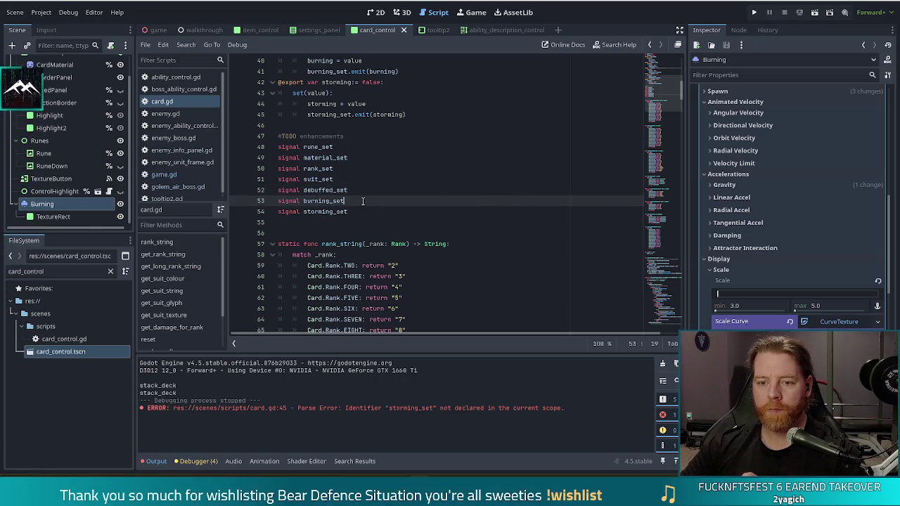
pyautogui.click(362, 211)
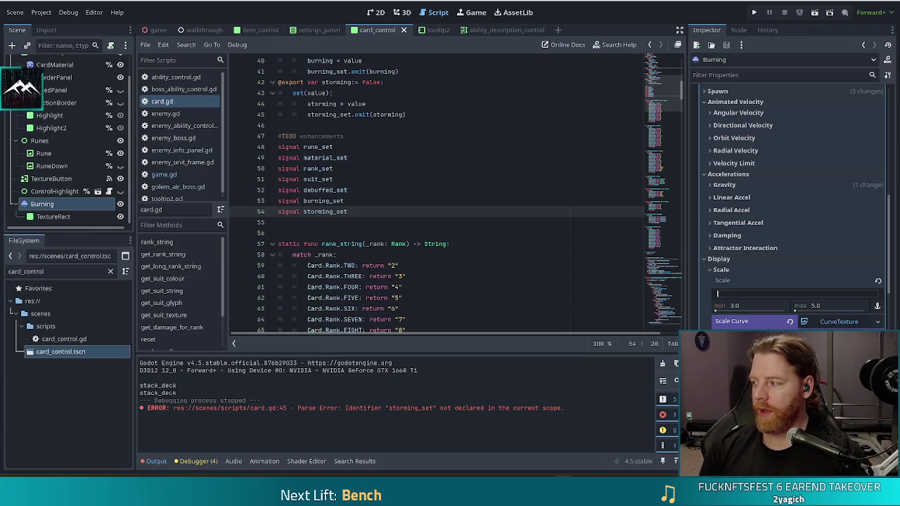
pyautogui.click(49, 216)
pyautogui.click(39, 205)
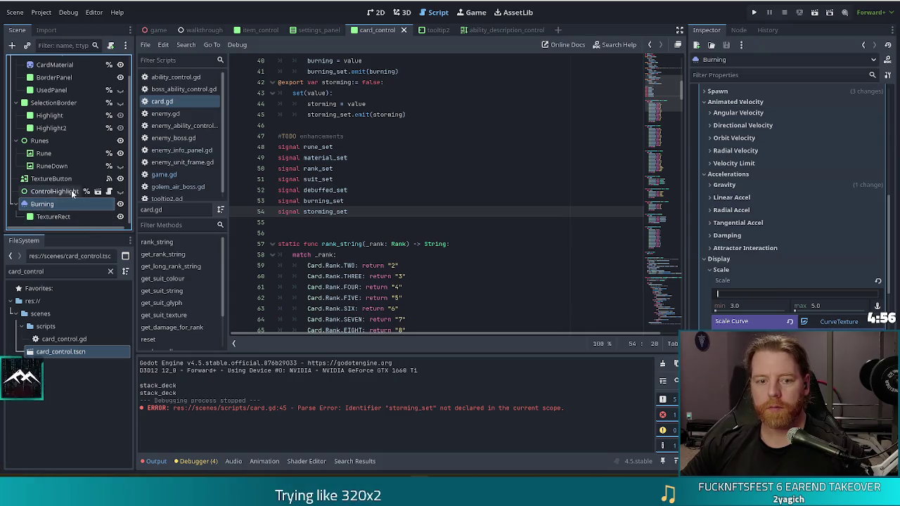
# - Duplicate the Burning particle node and rename the copy to Storming
pyautogui.hotkey('ctrl', 'd')
pyautogui.doubleClick(73, 218)
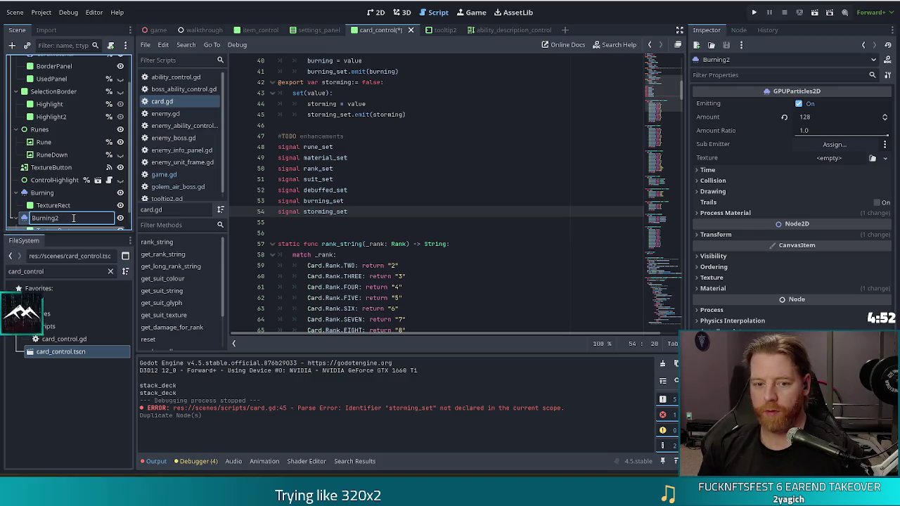
pyautogui.write('Storming')
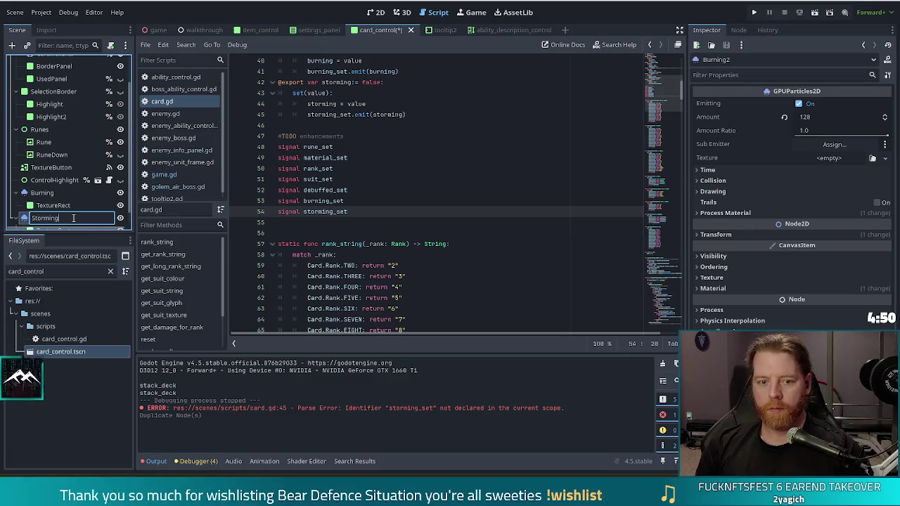
pyautogui.press('Return')
# - Make the Storming node's process material unique
pyautogui.click(726, 213)
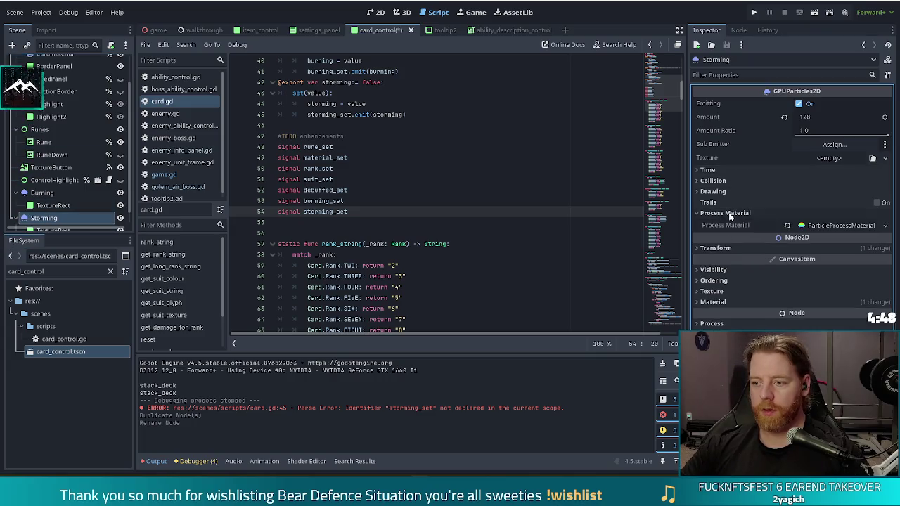
pyautogui.click(823, 223)
pyautogui.scroll(-10, 768, 220)
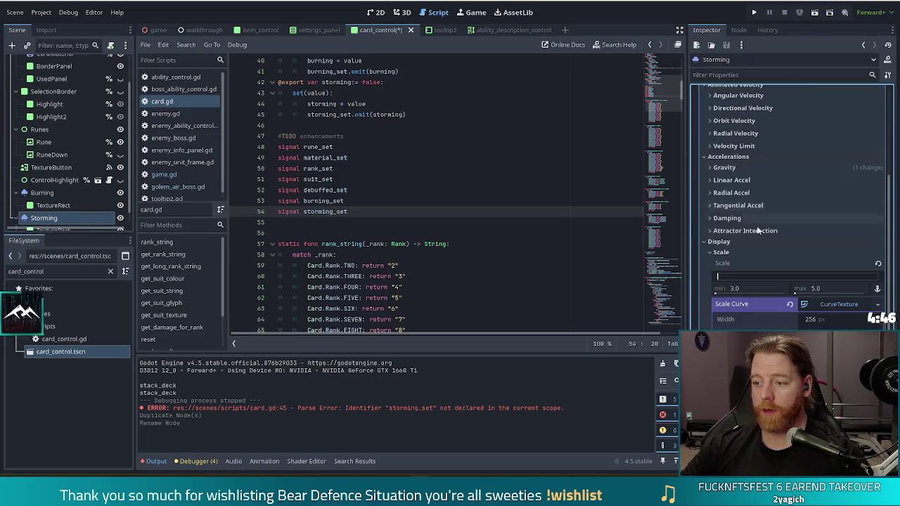
pyautogui.scroll(-2, 794, 211)
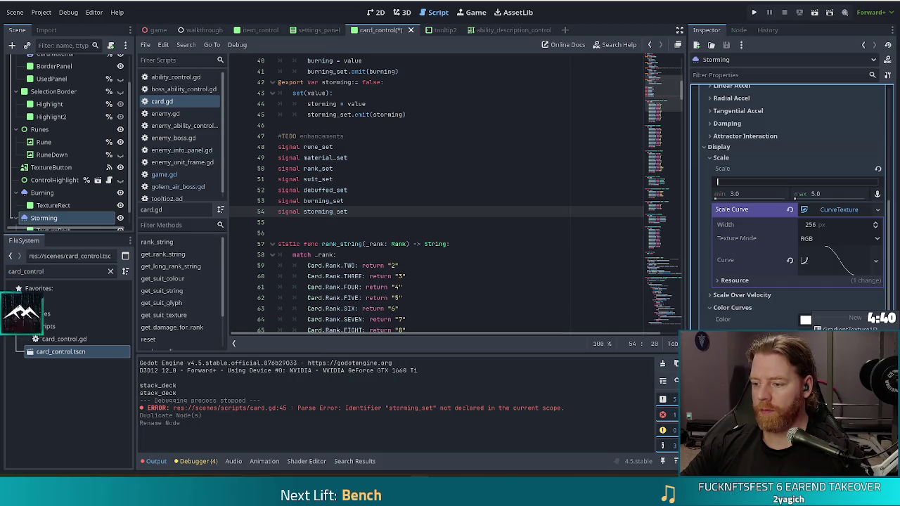
pyautogui.click(877, 210)
pyautogui.write('wind')
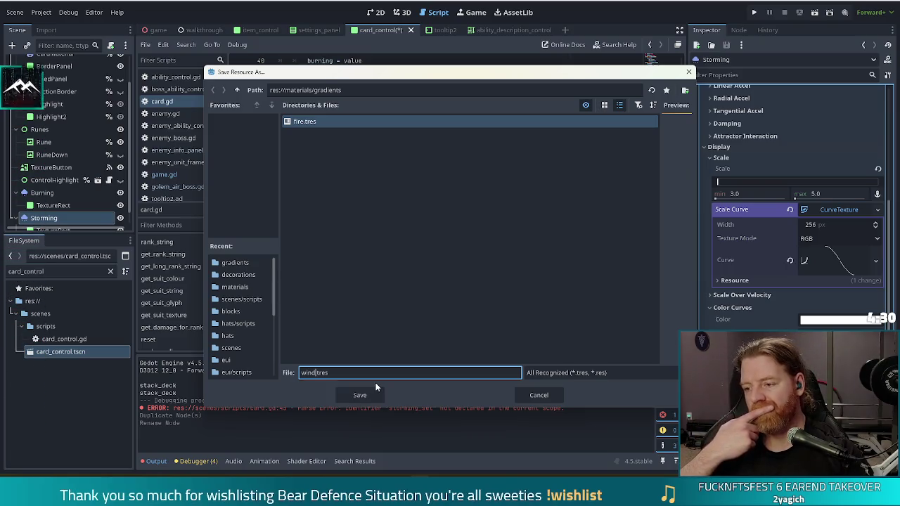
pyautogui.click(541, 395)
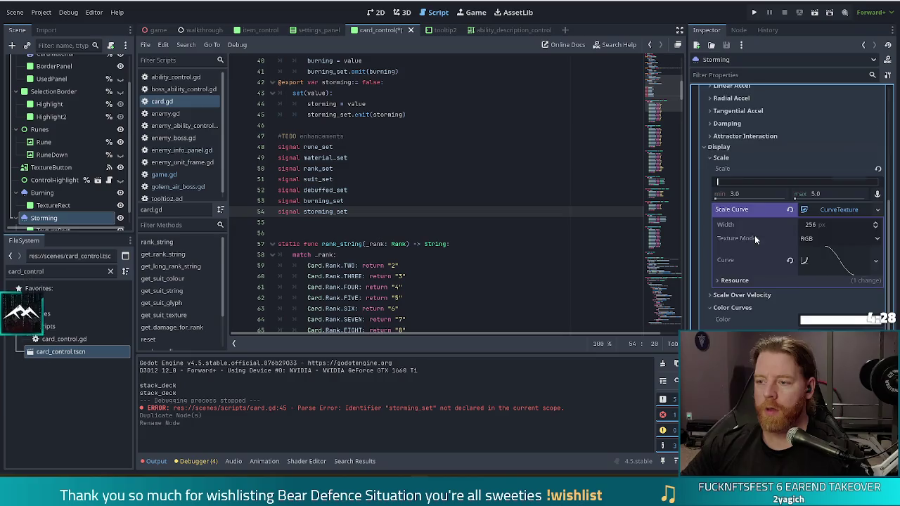
pyautogui.scroll(10, 754, 235)
pyautogui.rightClick(809, 226)
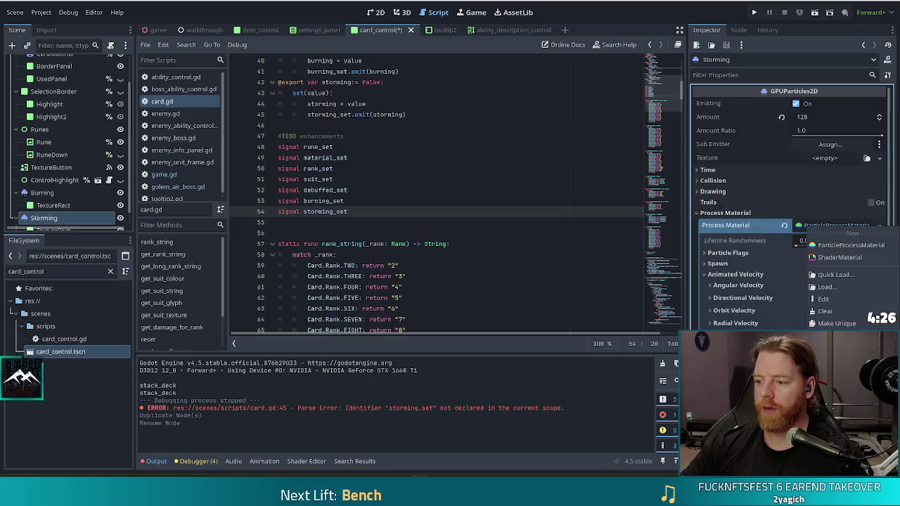
pyautogui.click(816, 348)
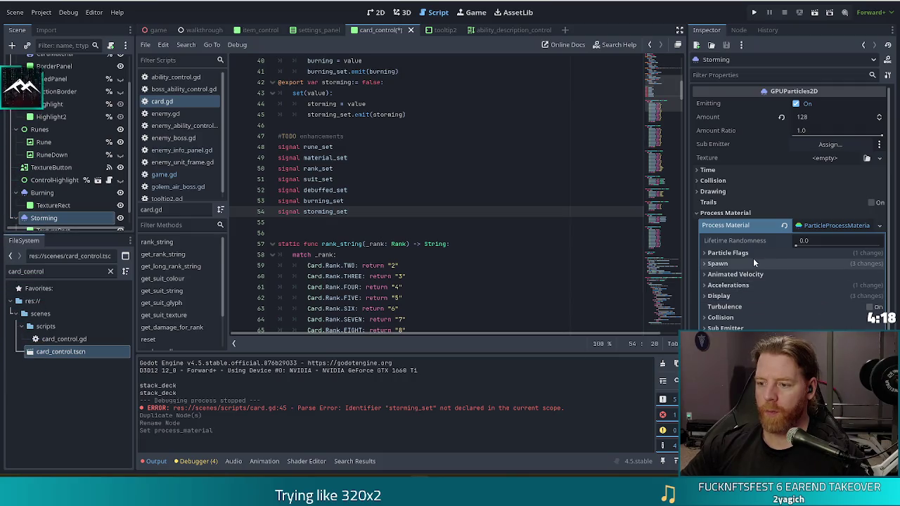
# - Make the Color Initial Ramp gradient unique and save it as wind.tres
pyautogui.click(721, 296)
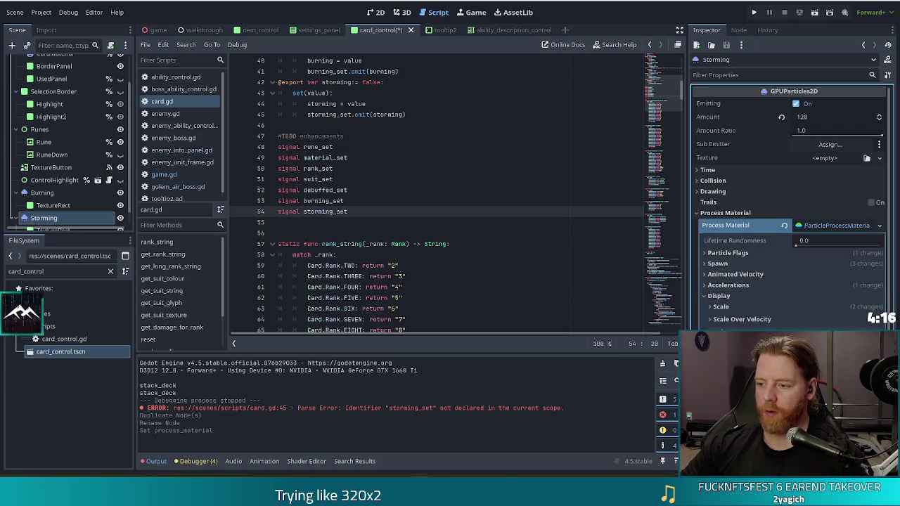
pyautogui.scroll(-3, 806, 309)
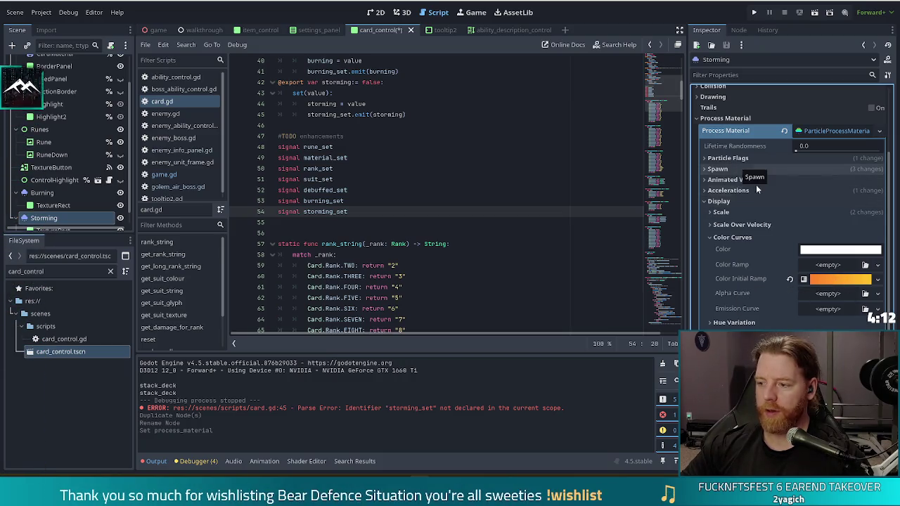
pyautogui.rightClick(838, 279)
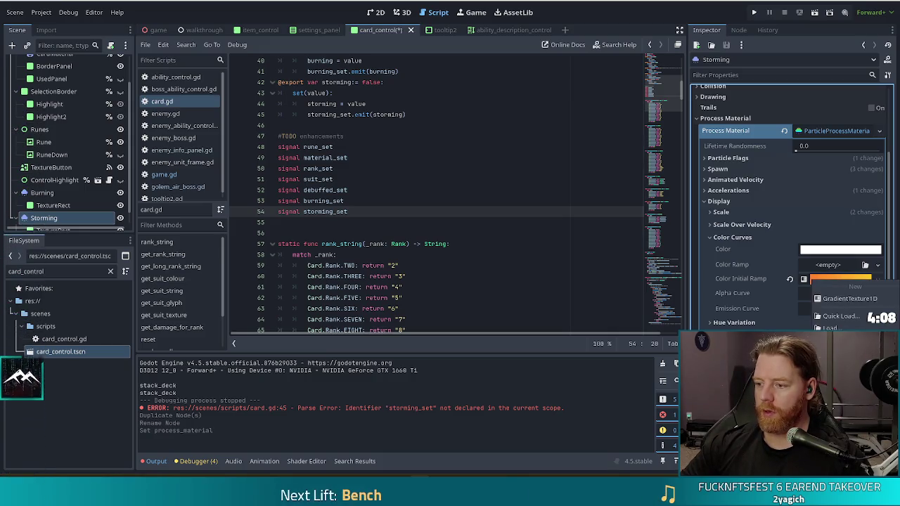
pyautogui.click(843, 377)
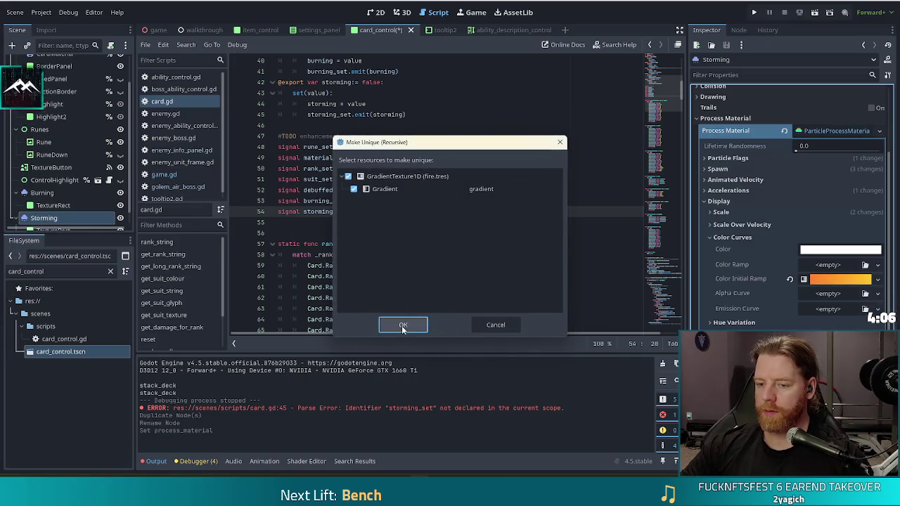
pyautogui.click(403, 325)
pyautogui.rightClick(758, 279)
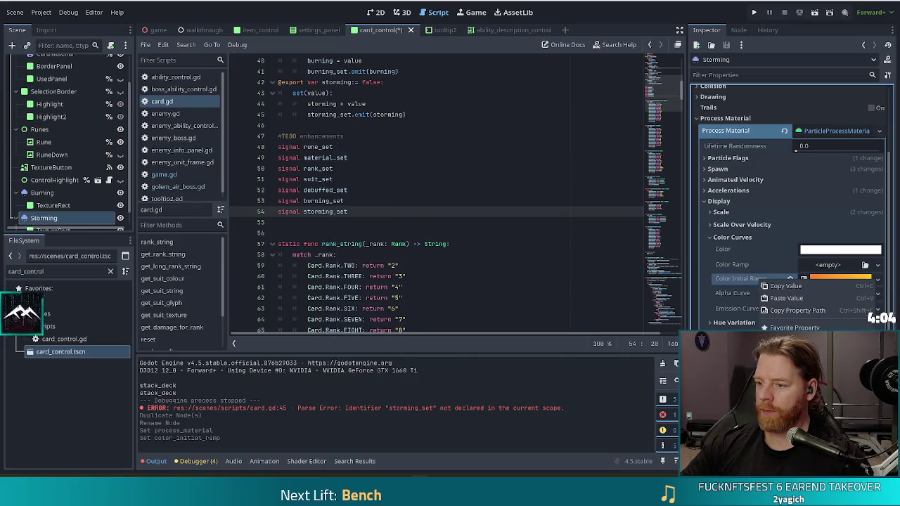
pyautogui.press('Escape')
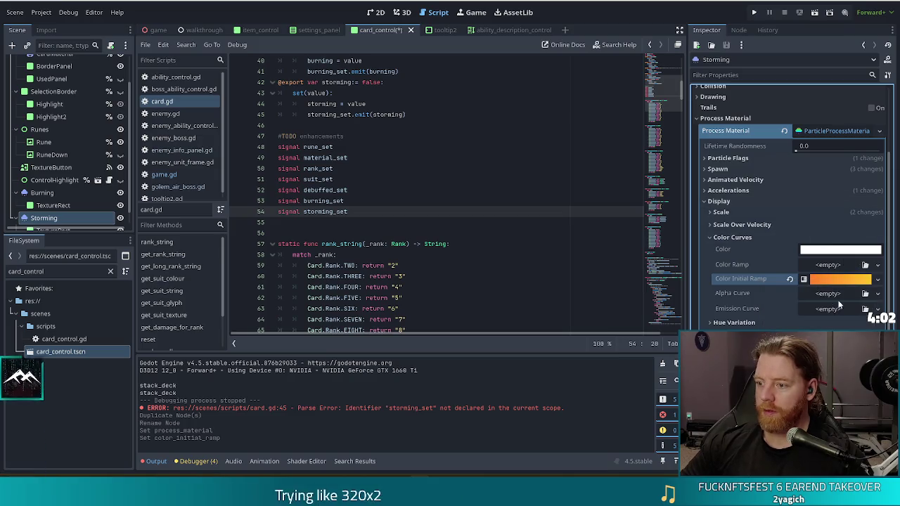
pyautogui.click(877, 279)
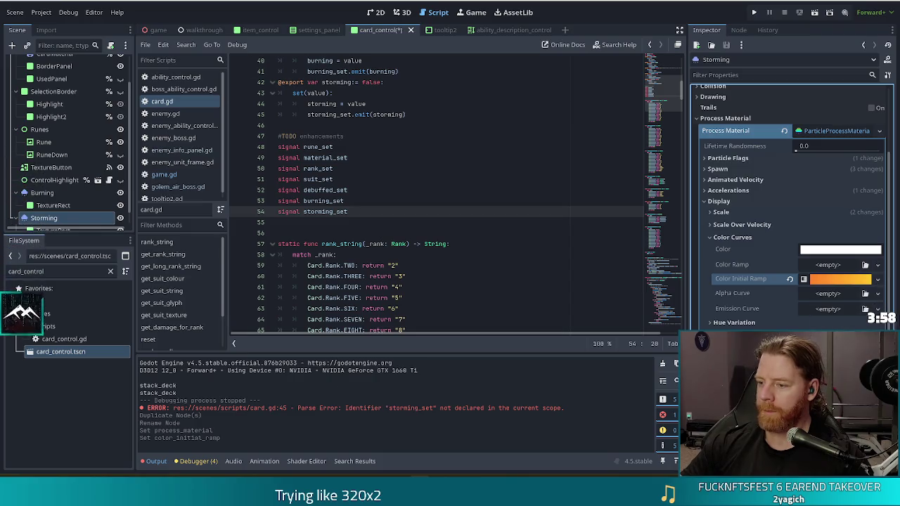
pyautogui.click(843, 394)
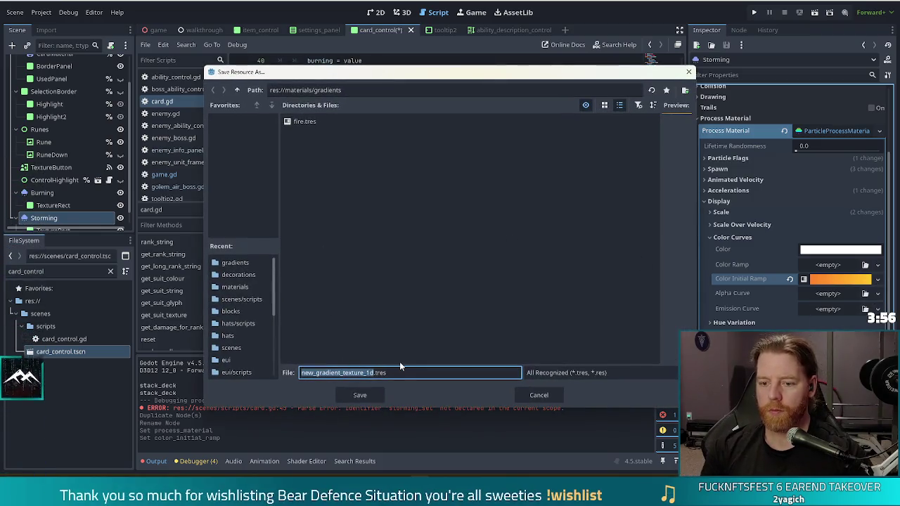
pyautogui.write('wind')
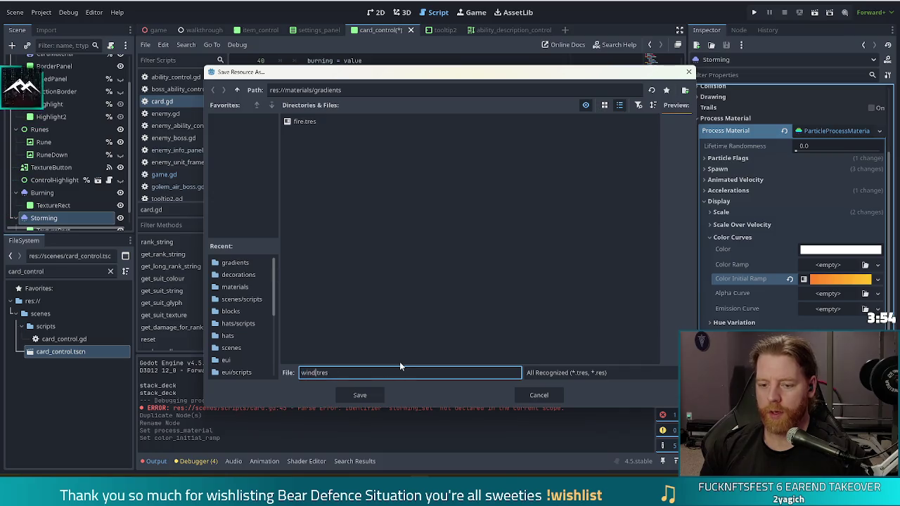
pyautogui.press('Return')
# - Recolour the gradient points deep green and light yellow-green, then save the scene
pyautogui.click(834, 280)
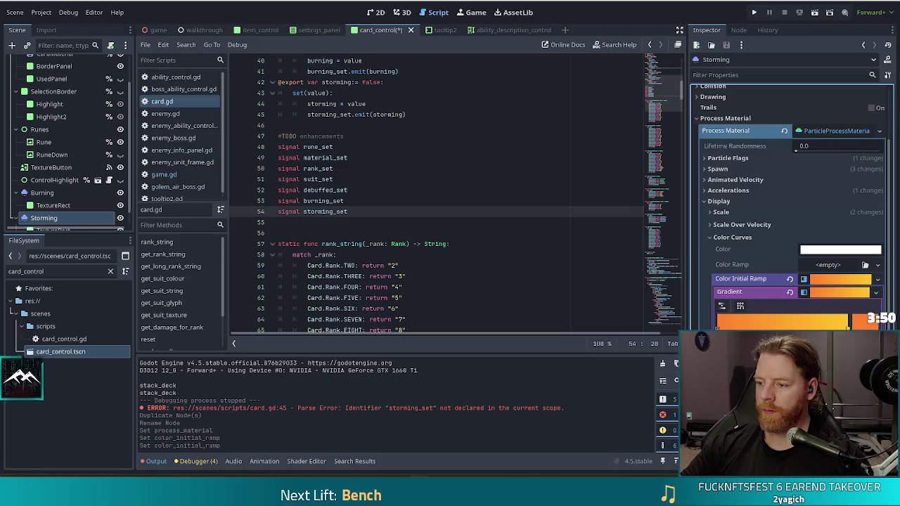
pyautogui.doubleClick(719, 325)
pyautogui.click(767, 139)
pyautogui.moveTo(768, 143); pyautogui.dragTo(762, 142)
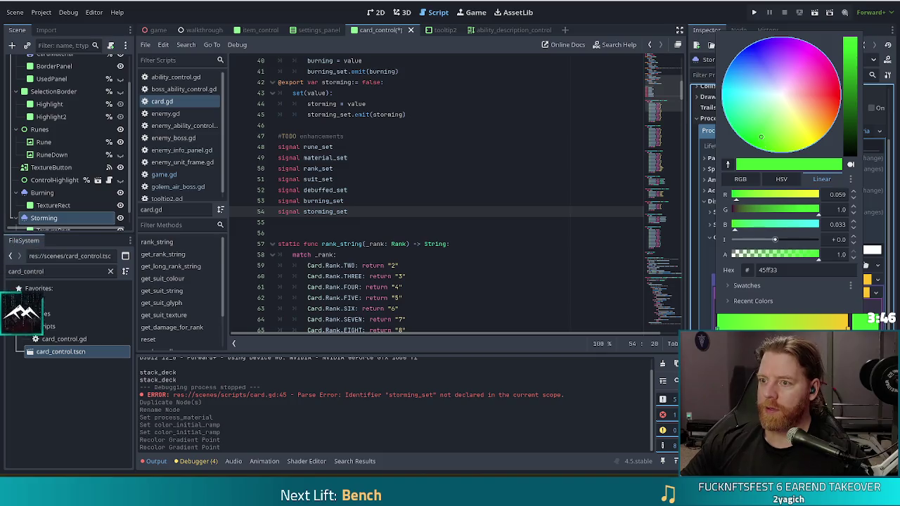
pyautogui.press('Escape')
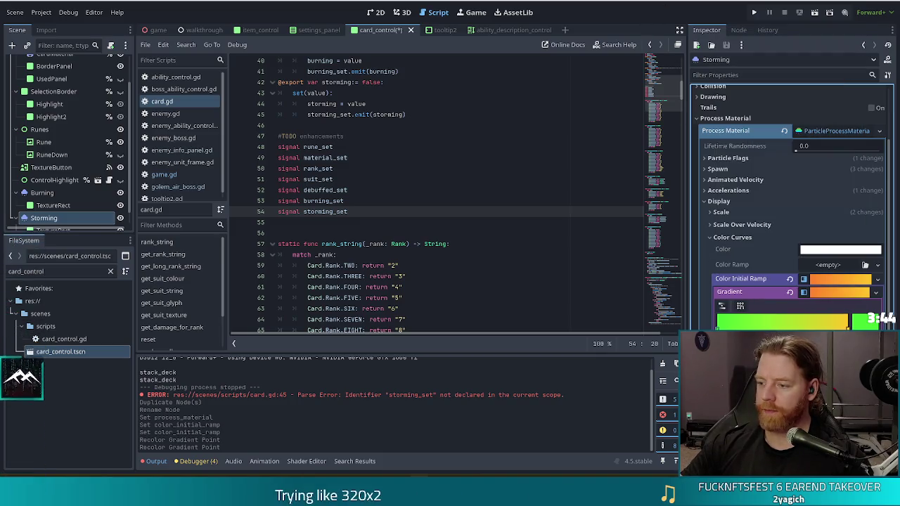
pyautogui.doubleClick(848, 324)
pyautogui.click(789, 139)
pyautogui.moveTo(789, 139); pyautogui.dragTo(789, 134)
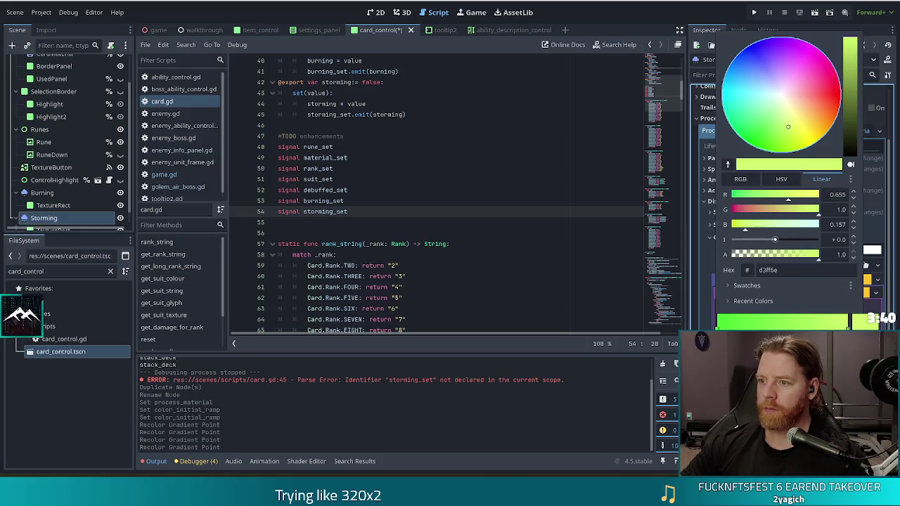
pyautogui.press('Escape')
pyautogui.hotkey('ctrl', 's')
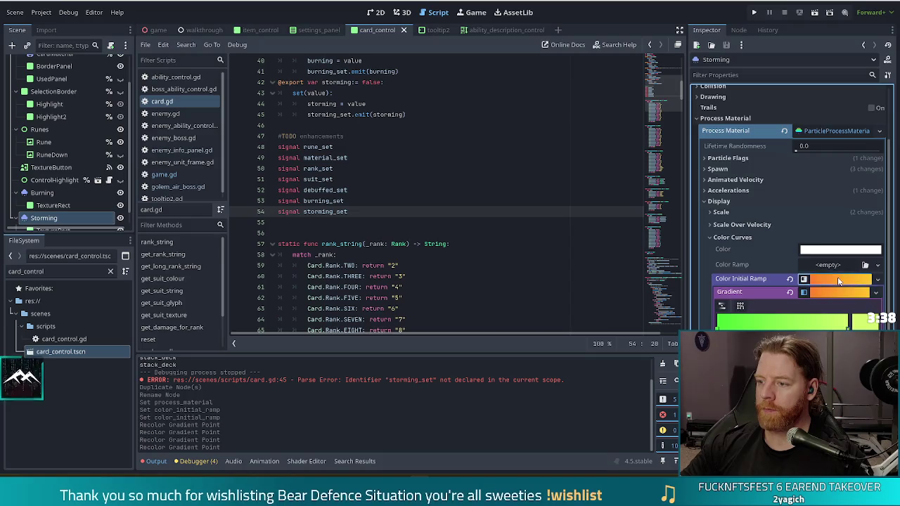
pyautogui.scroll(3, 740, 267)
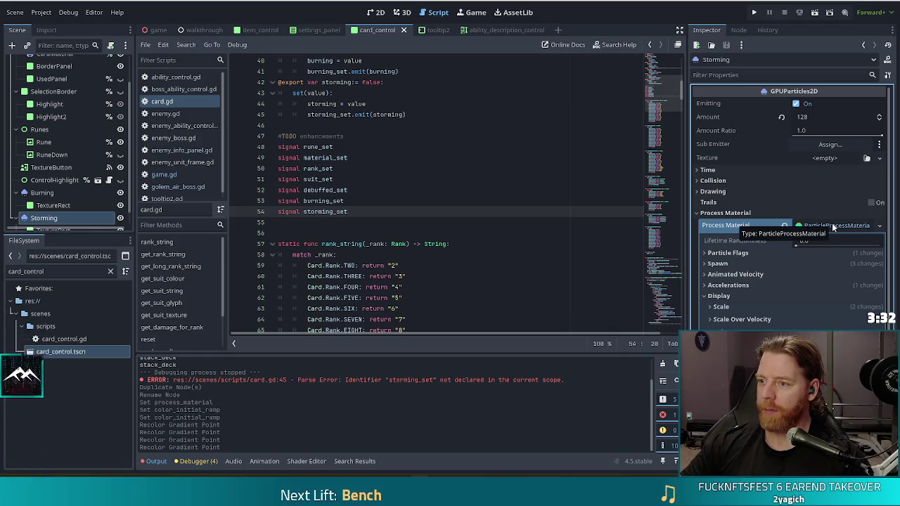
# - Switch to the 2D view and hide the Burning particle effect
pyautogui.click(378, 12)
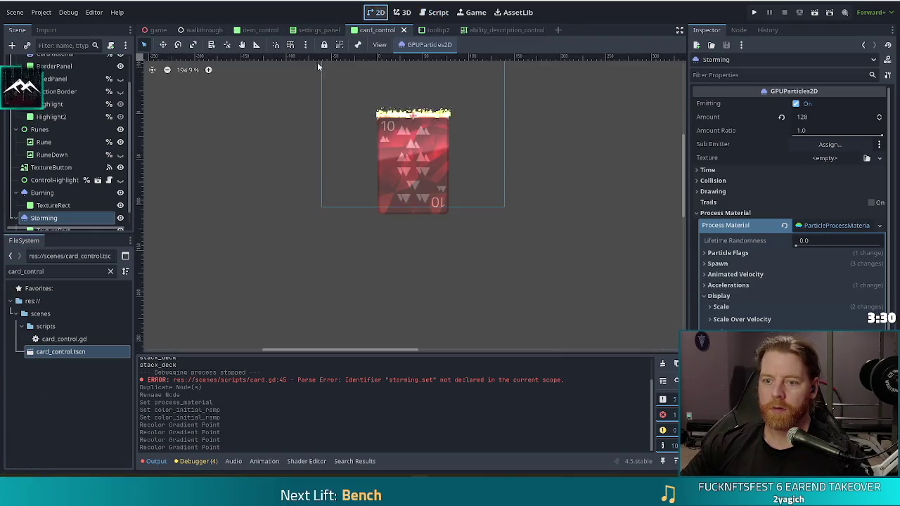
pyautogui.scroll(-1, 70, 176)
pyautogui.click(120, 179)
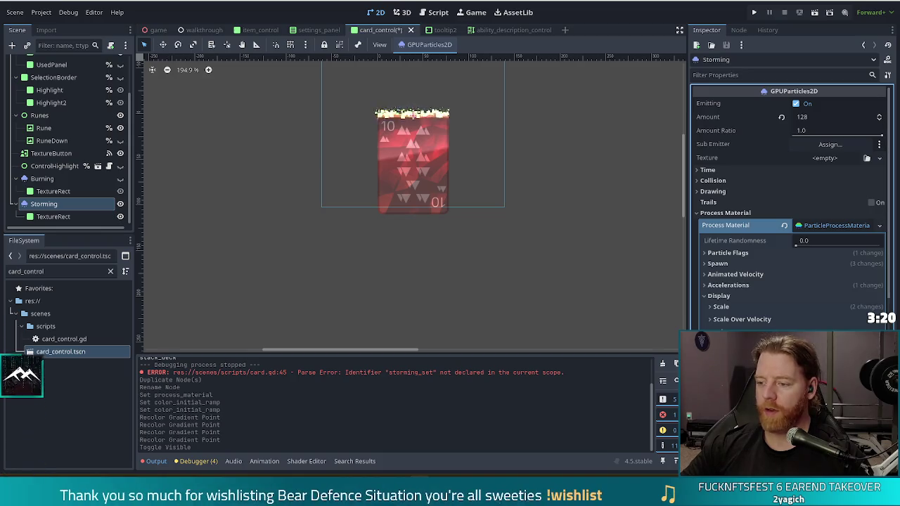
# - Adjust the gradient points to pure green and a slightly shifted yellow, then save
pyautogui.click(830, 331)
pyautogui.moveTo(763, 234); pyautogui.dragTo(753, 248)
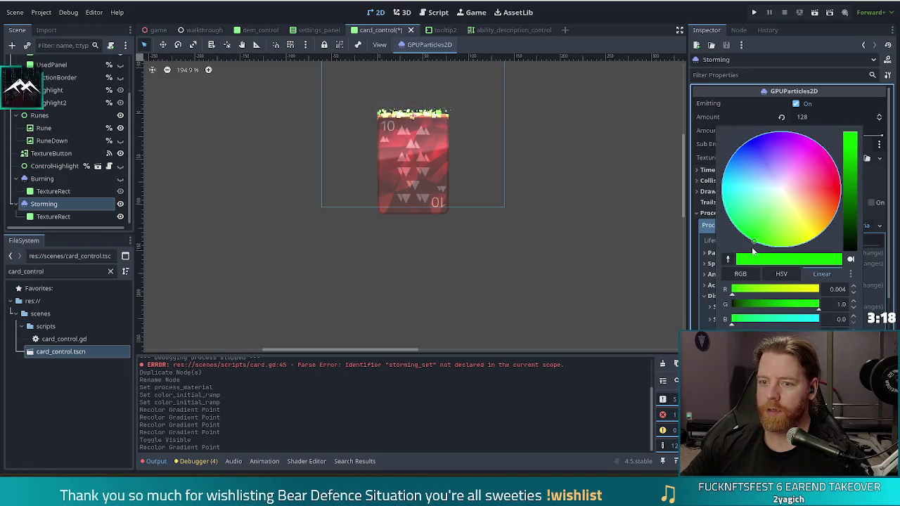
pyautogui.click(689, 305)
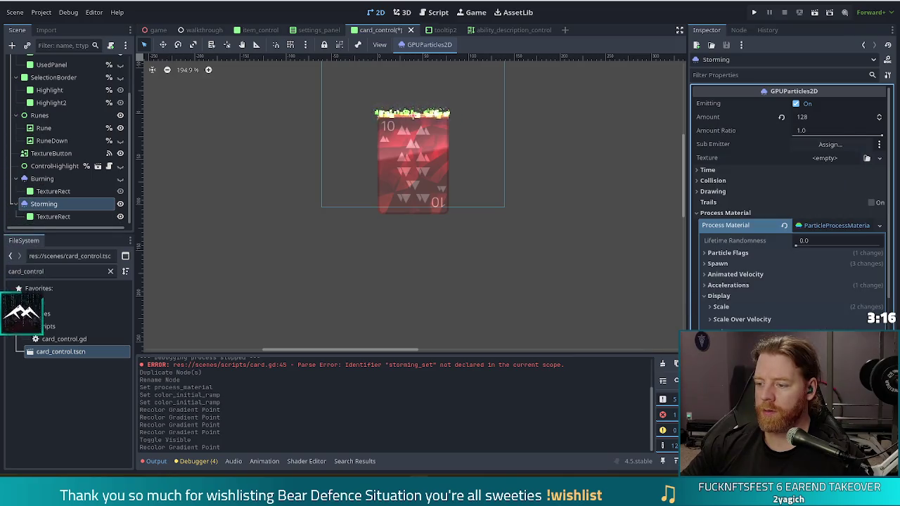
pyautogui.click(830, 332)
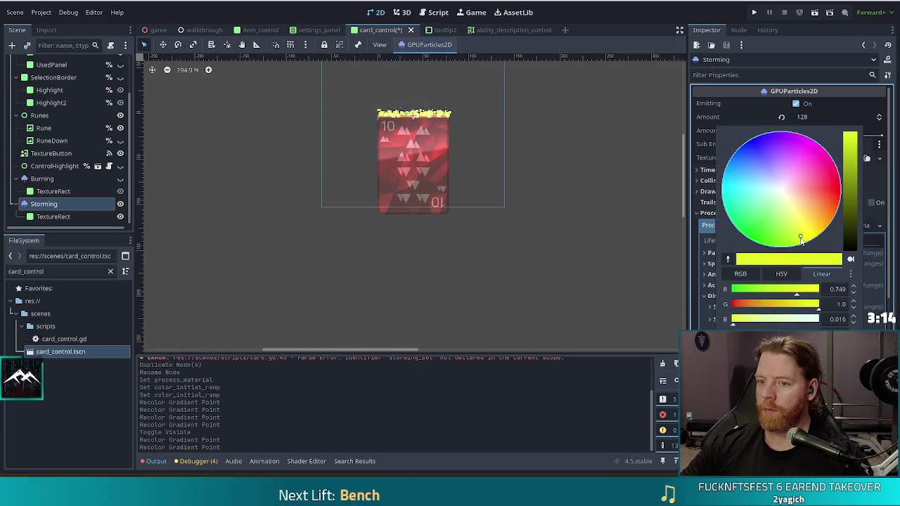
pyautogui.click(800, 238)
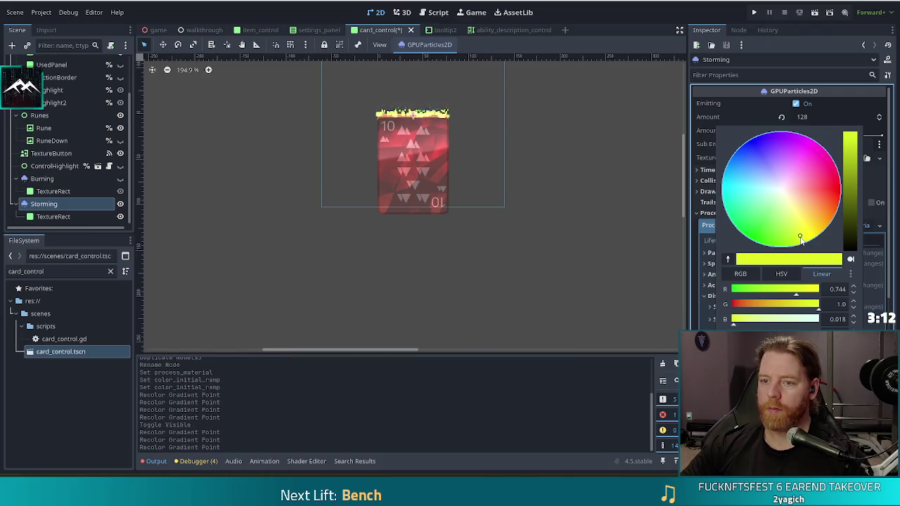
pyautogui.click(626, 38)
pyautogui.hotkey('ctrl', 's')
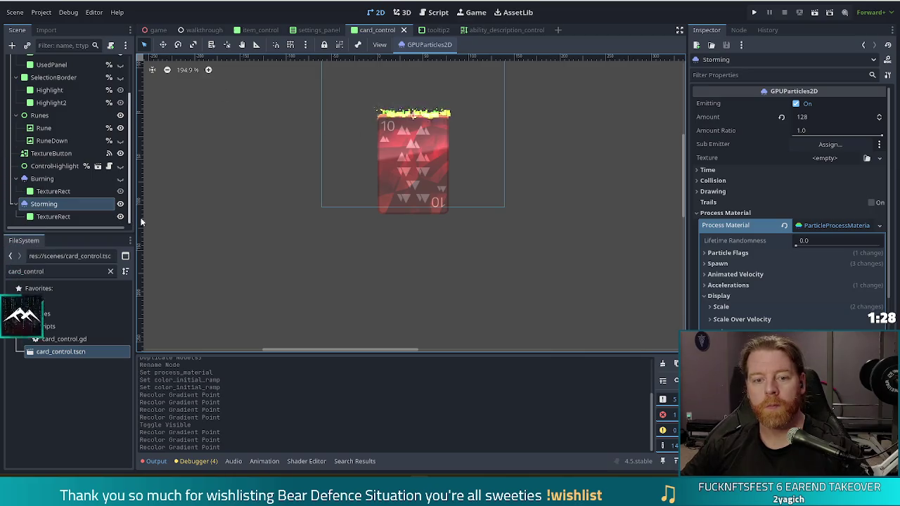
# - Hide the Storming particles, save card_control, and return to the script editor
pyautogui.click(120, 203)
pyautogui.hotkey('ctrl', 's')
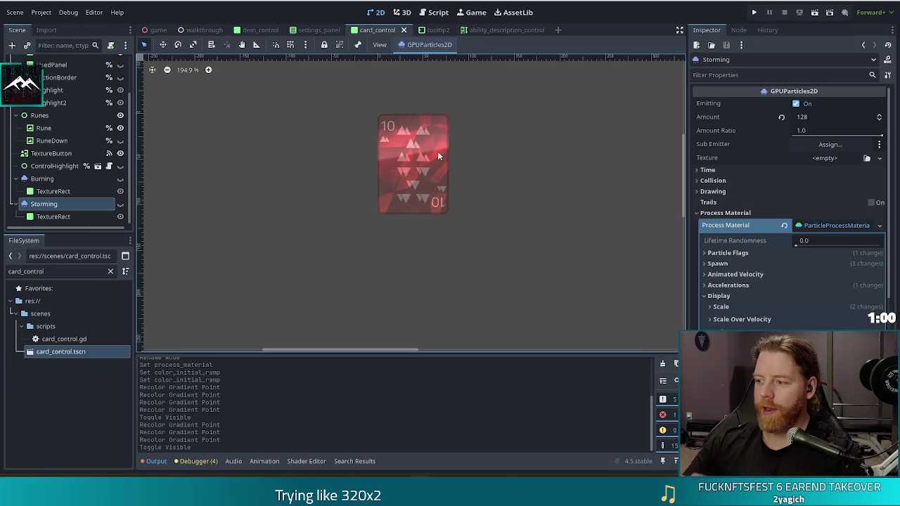
pyautogui.click(438, 13)
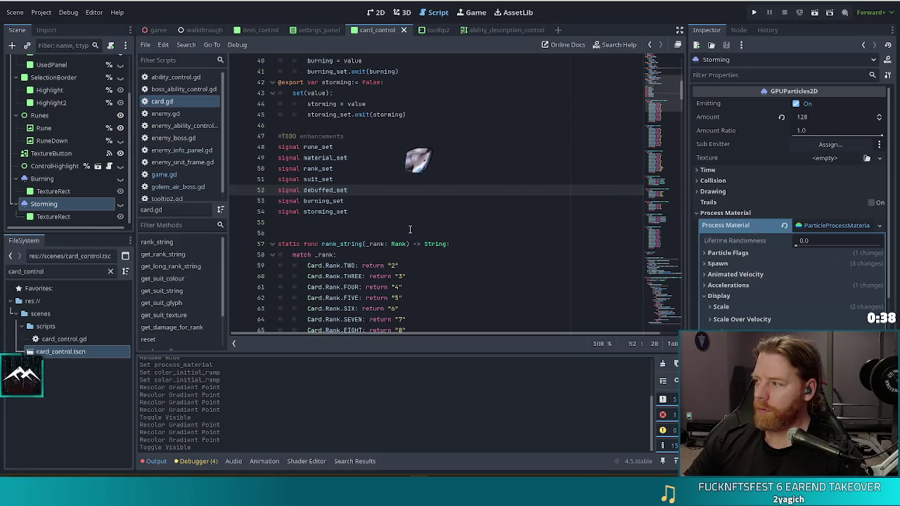
# - Open card_control.gd and bring its _ready function's signal connections into view
pyautogui.scroll(3, 89, 89)
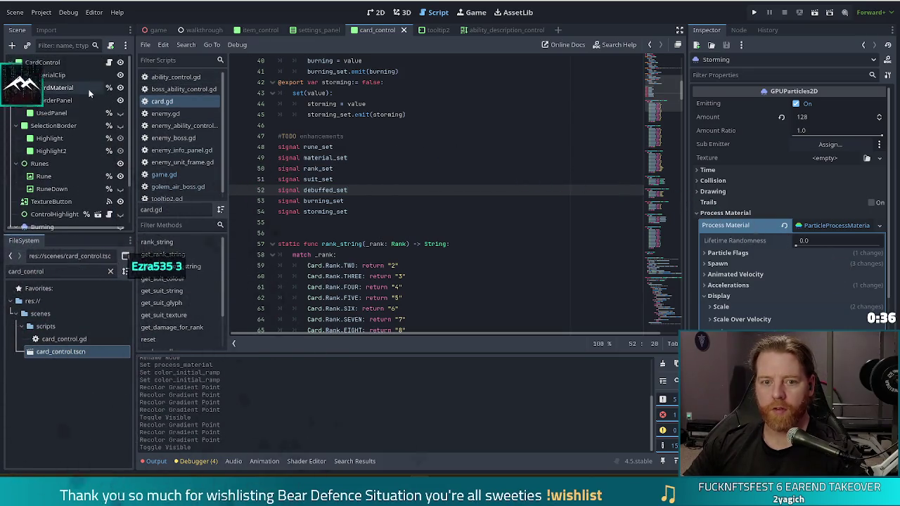
pyautogui.click(109, 62)
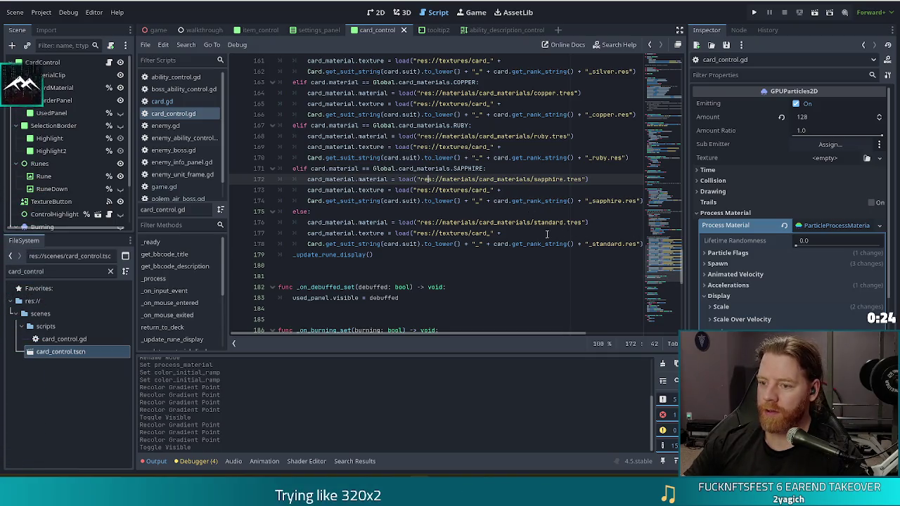
pyautogui.moveTo(667, 266); pyautogui.dragTo(661, 115)
pyautogui.click(576, 142)
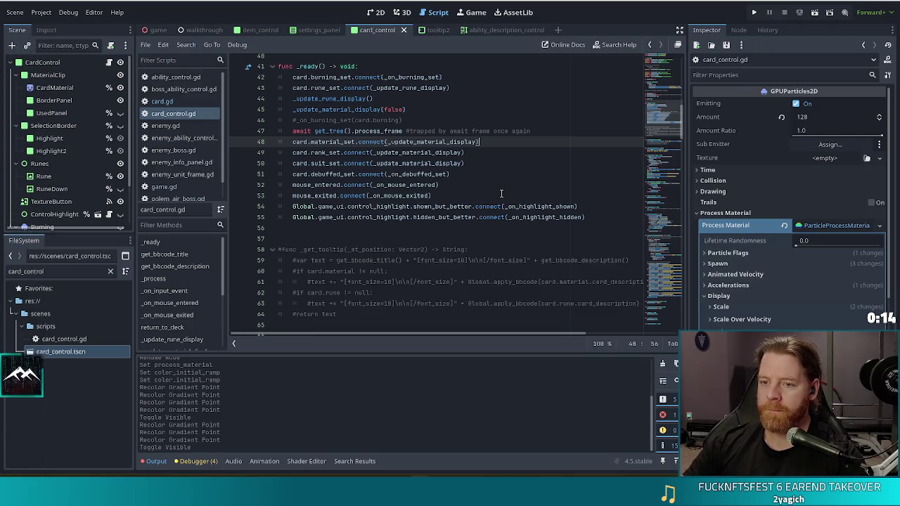
pyautogui.moveTo(506, 216)
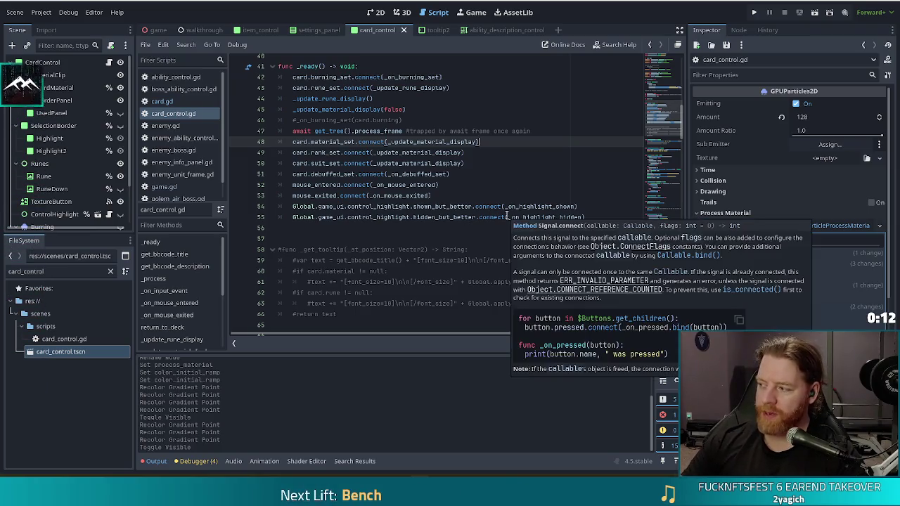
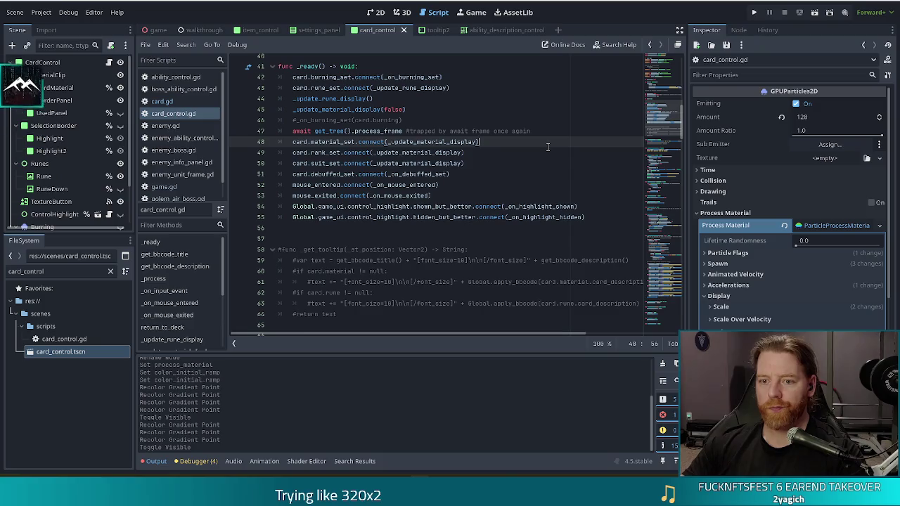
# - Copy the card.burning_set connection line in _ready() and paste it as a new line below
pyautogui.click(445, 77)
pyautogui.press('Down')
pyautogui.click(456, 77)
pyautogui.hotkey('ctrl', 'c')
pyautogui.press('Return')
pyautogui.hotkey('ctrl', 'v')
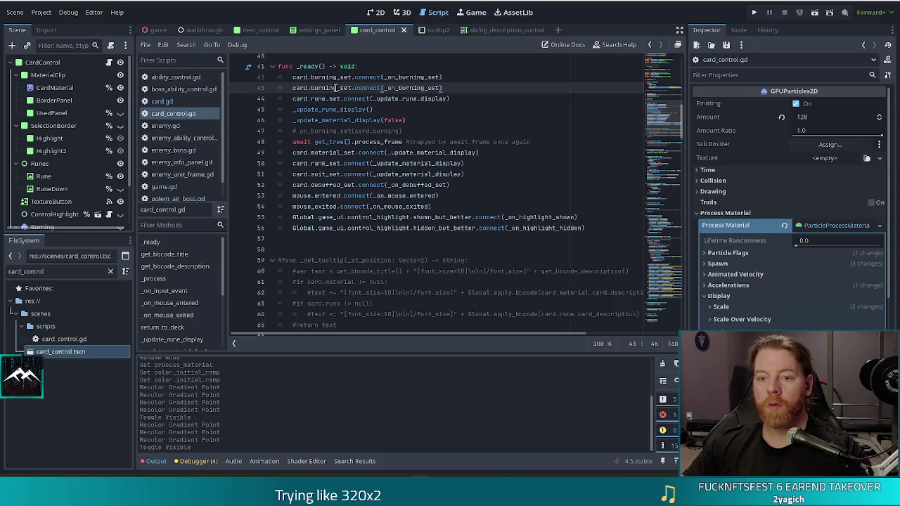
# - In the copy, change burning_set to storming_set and begin removing burning from the handler name
pyautogui.click(335, 87)
pyautogui.press('BackSpace')
pyautogui.press('BackSpace')
pyautogui.press('BackSpace')
pyautogui.write('sto')
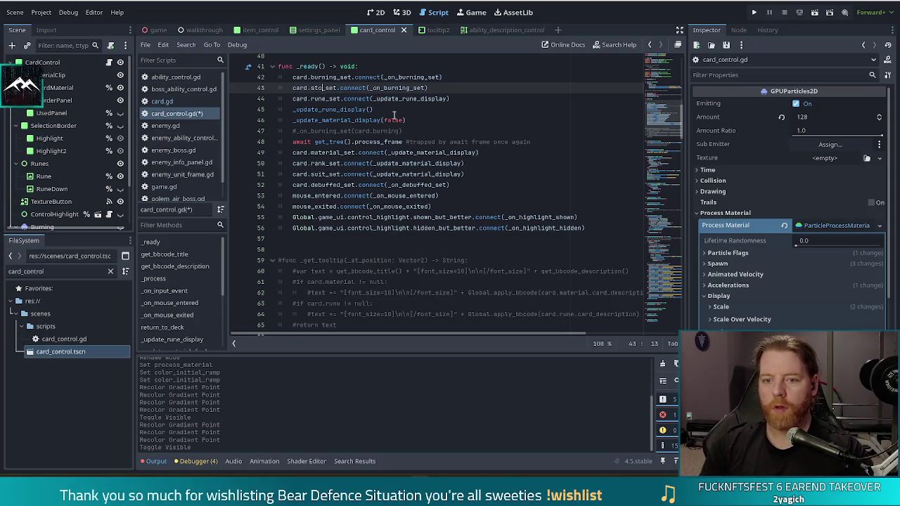
pyautogui.write('rming')
pyautogui.press('End')
pyautogui.press('Left')
pyautogui.press('Left')
pyautogui.press('Left')
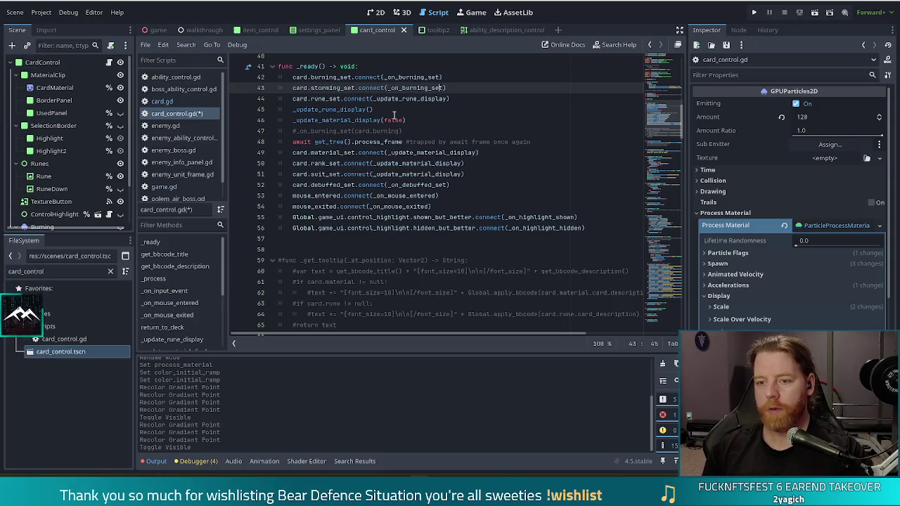
pyautogui.press('BackSpace')
pyautogui.press('BackSpace')
pyautogui.press('BackSpace')
pyautogui.press('BackSpace')
pyautogui.write('storming')
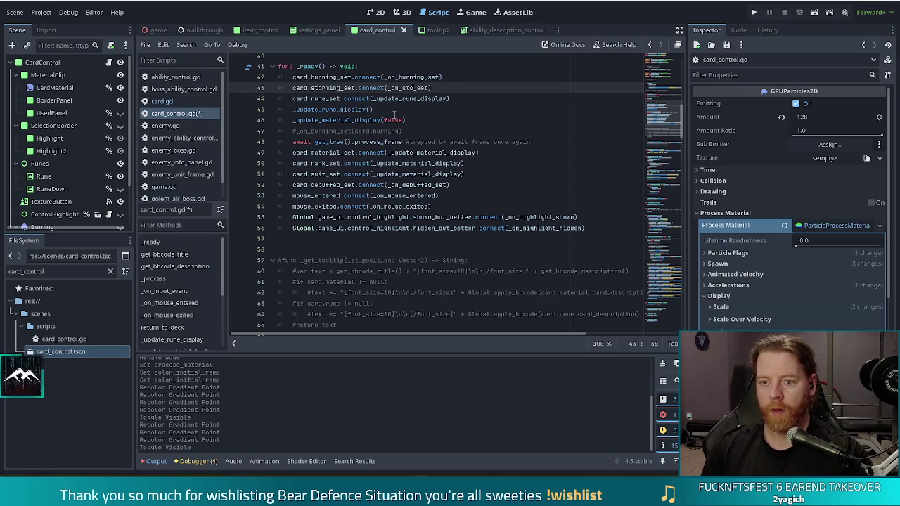